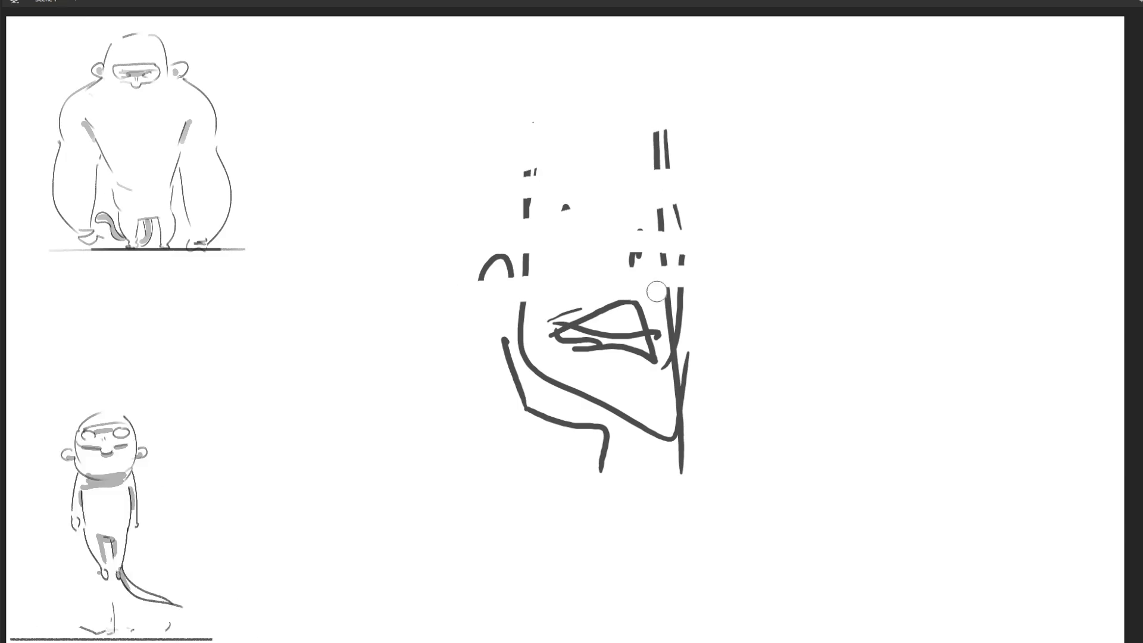
Erase the right-side lines, lower-right marks and lower strokes of the old face scribble.
{"action": "mouse_move", "coordinate": [747, 560]}
{"action": "left_mouse_down"}
{"action": "mouse_move", "coordinate": [712, 576]}
{"action": "mouse_move", "coordinate": [631, 532]}
{"action": "left_mouse_up"}
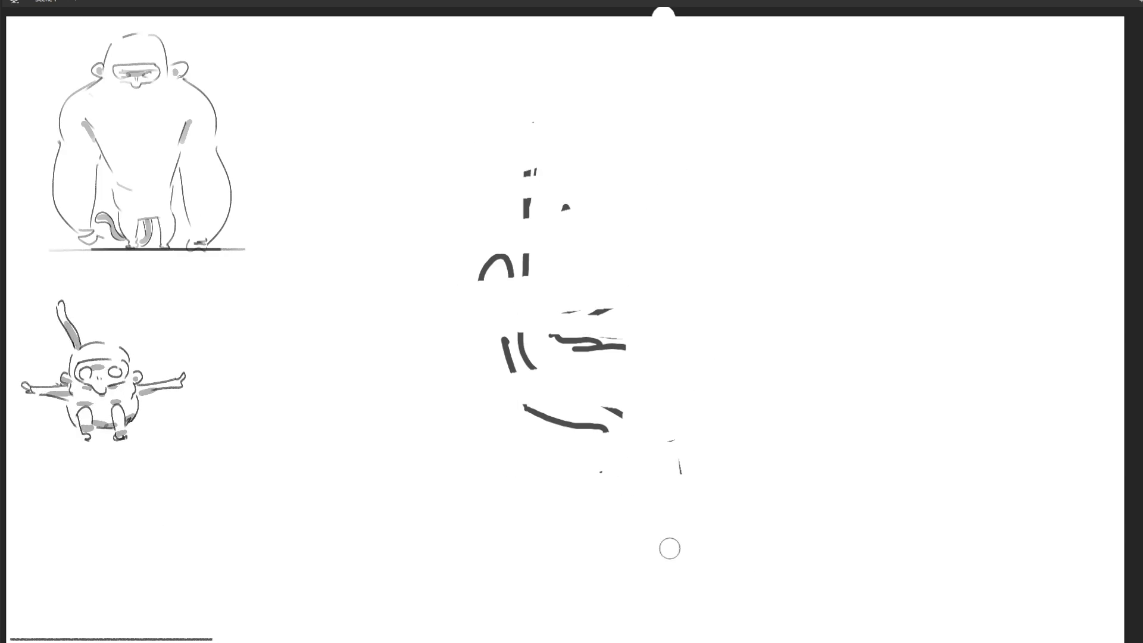
{"action": "mouse_move", "coordinate": [688, 450]}
{"action": "left_mouse_down"}
{"action": "mouse_move", "coordinate": [691, 398]}
{"action": "mouse_move", "coordinate": [605, 439]}
{"action": "mouse_move", "coordinate": [615, 461]}
{"action": "left_mouse_up"}
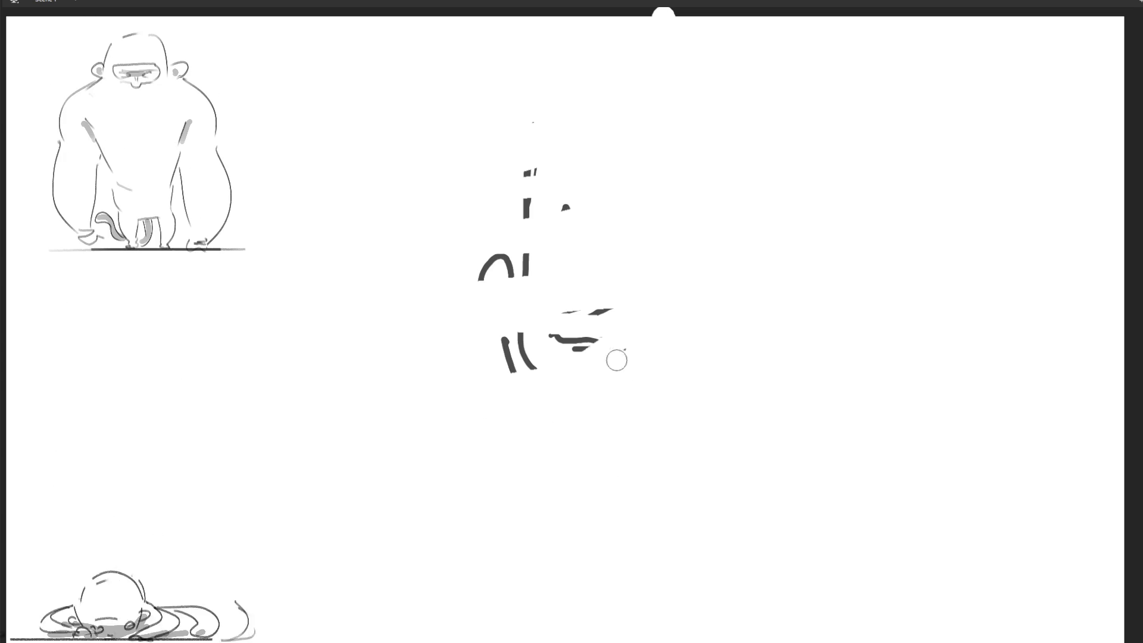
{"action": "mouse_move", "coordinate": [582, 333]}
{"action": "left_mouse_down"}
{"action": "mouse_move", "coordinate": [518, 344]}
{"action": "mouse_move", "coordinate": [592, 286]}
{"action": "mouse_move", "coordinate": [427, 269]}
{"action": "left_mouse_up"}
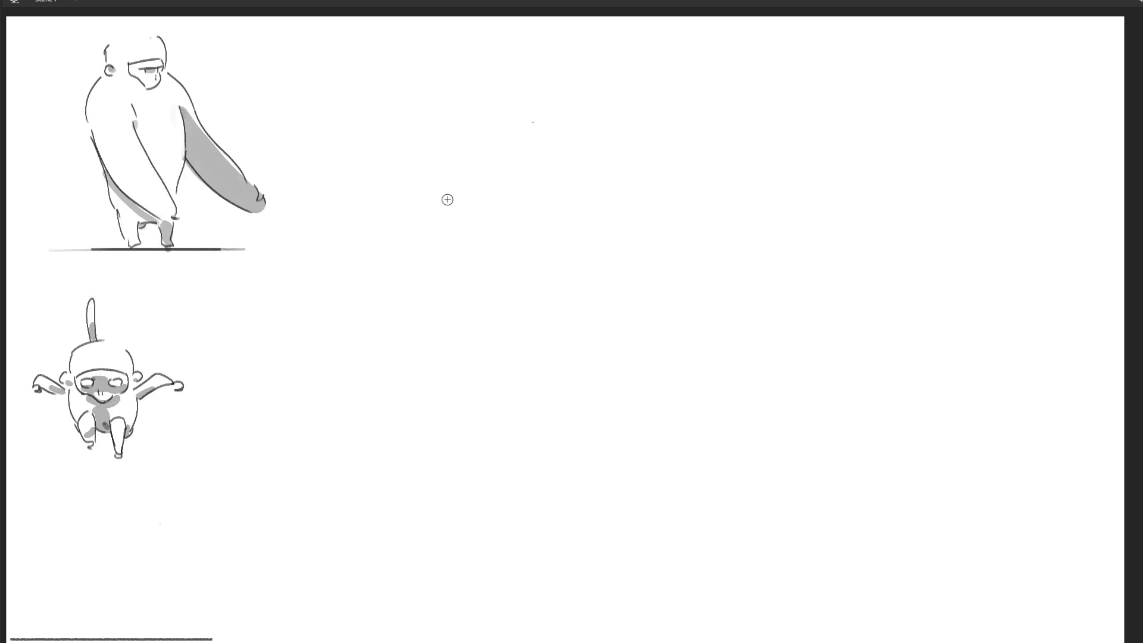
Draw the cat's seated body outline with its front legs inside.
{"action": "left_click_drag", "start_coordinate": [400, 206], "coordinate": [476, 530]}
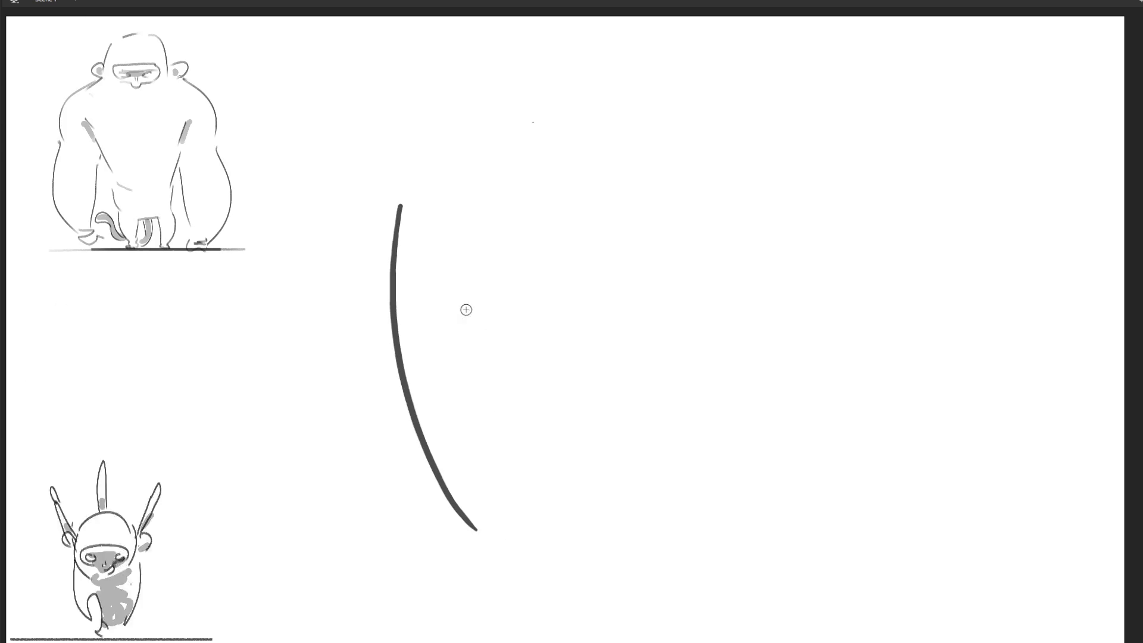
{"action": "mouse_move", "coordinate": [401, 207]}
{"action": "left_mouse_down"}
{"action": "mouse_move", "coordinate": [601, 142]}
{"action": "mouse_move", "coordinate": [691, 357]}
{"action": "mouse_move", "coordinate": [718, 483]}
{"action": "left_mouse_up"}
{"action": "left_click_drag", "start_coordinate": [463, 533], "coordinate": [725, 521]}
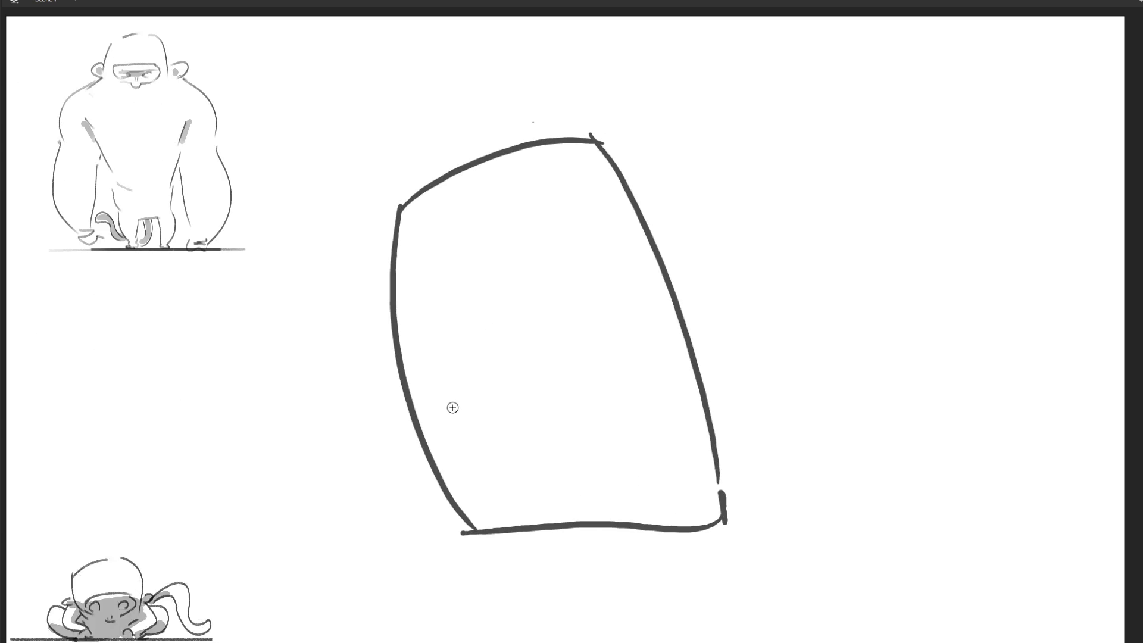
{"action": "mouse_move", "coordinate": [520, 534]}
{"action": "left_mouse_down"}
{"action": "mouse_move", "coordinate": [513, 407]}
{"action": "mouse_move", "coordinate": [539, 421]}
{"action": "left_mouse_up"}
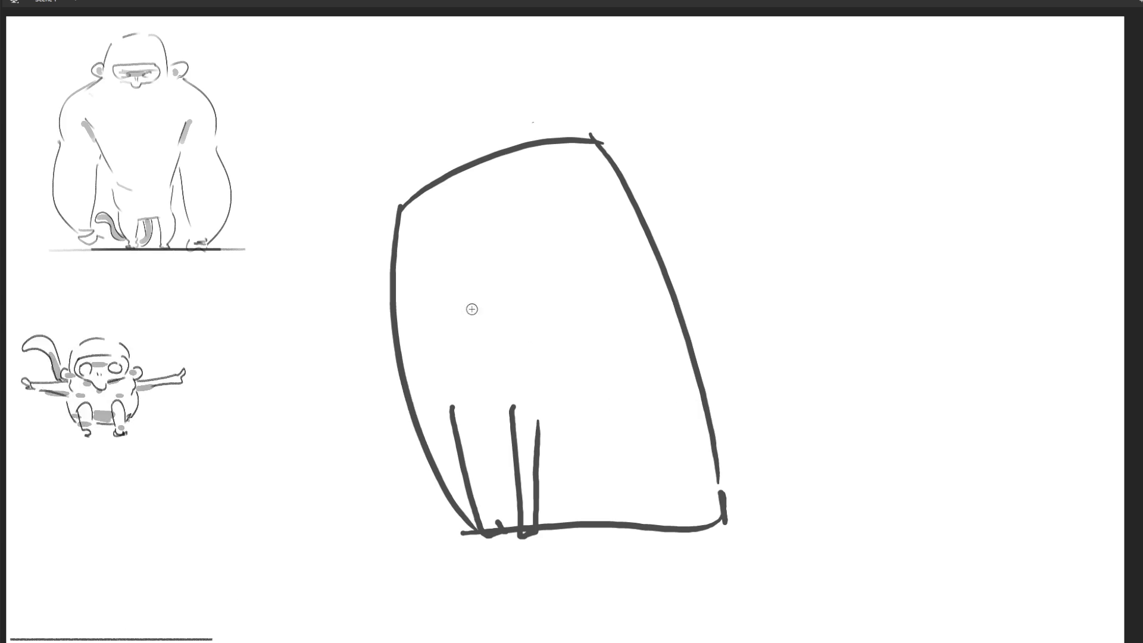
Add the cat's slanted eyes, nose, whiskers on both sides and brow marks.
{"action": "mouse_move", "coordinate": [410, 272]}
{"action": "left_mouse_down"}
{"action": "mouse_move", "coordinate": [441, 284]}
{"action": "mouse_move", "coordinate": [562, 213]}
{"action": "left_mouse_up"}
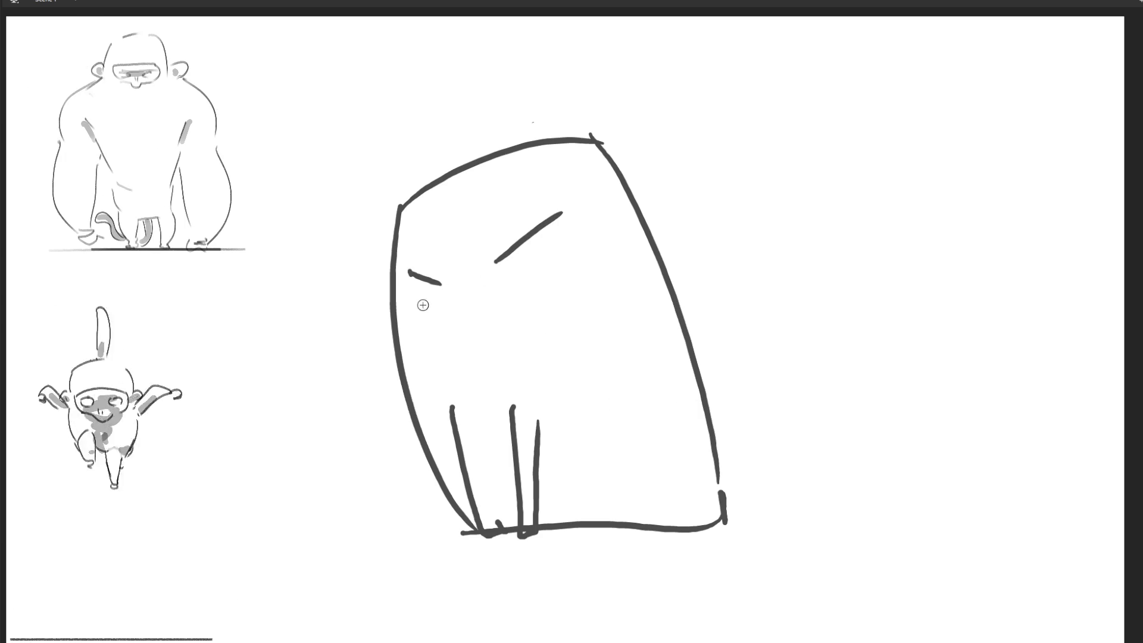
{"action": "mouse_move", "coordinate": [516, 291]}
{"action": "left_mouse_down"}
{"action": "mouse_move", "coordinate": [613, 253]}
{"action": "mouse_move", "coordinate": [585, 304]}
{"action": "mouse_move", "coordinate": [587, 335]}
{"action": "left_mouse_up"}
{"action": "left_click_drag", "start_coordinate": [456, 297], "coordinate": [462, 306]}
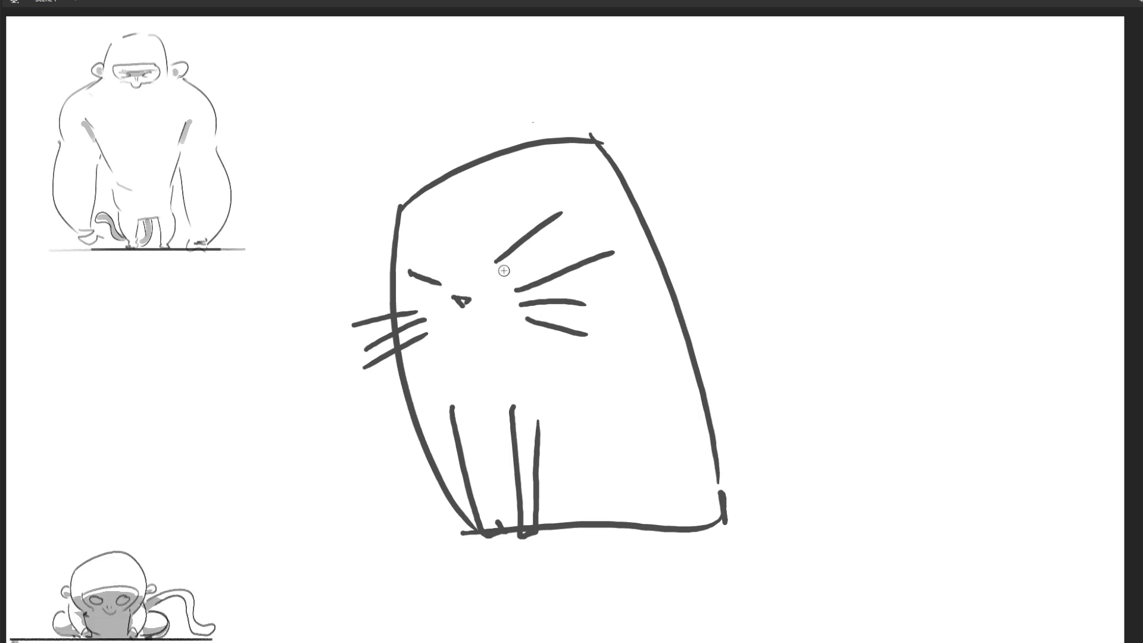
{"action": "left_click_drag", "start_coordinate": [412, 232], "coordinate": [439, 248]}
{"action": "left_click_drag", "start_coordinate": [468, 201], "coordinate": [482, 234]}
{"action": "left_click_drag", "start_coordinate": [488, 226], "coordinate": [497, 236]}
Draw the cat's left and right pointed ears and a looping tail.
{"action": "left_click_drag", "start_coordinate": [400, 104], "coordinate": [400, 200]}
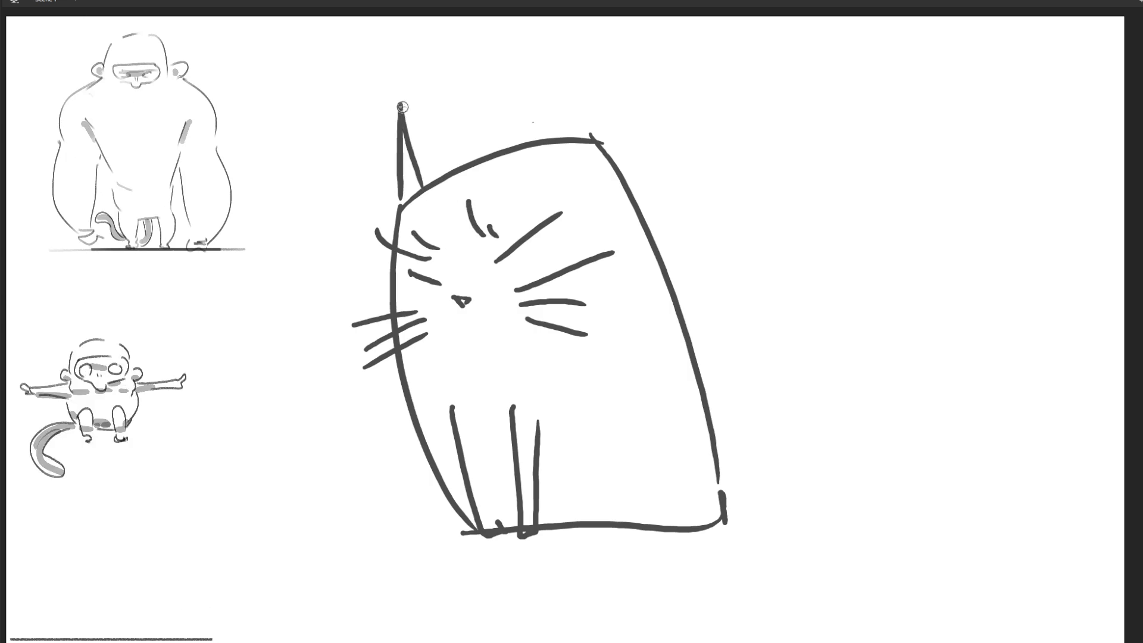
{"action": "mouse_move", "coordinate": [547, 135]}
{"action": "left_mouse_down"}
{"action": "mouse_move", "coordinate": [528, 57]}
{"action": "mouse_move", "coordinate": [600, 142]}
{"action": "left_mouse_up"}
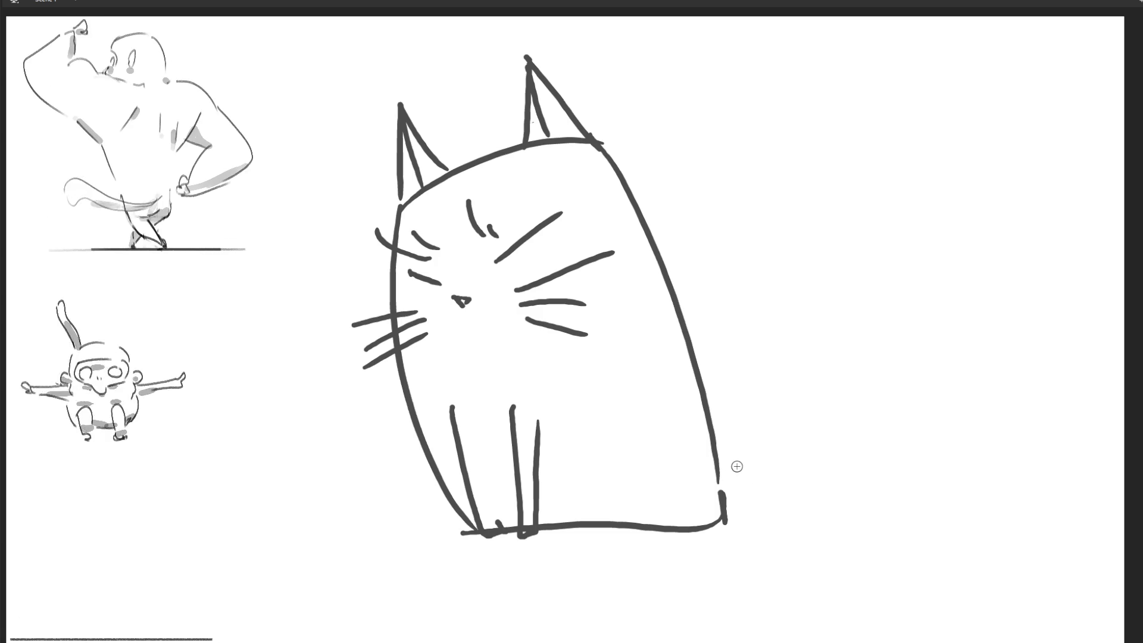
{"action": "mouse_move", "coordinate": [850, 309]}
{"action": "left_mouse_down"}
{"action": "mouse_move", "coordinate": [957, 179]}
{"action": "mouse_move", "coordinate": [866, 279]}
{"action": "mouse_move", "coordinate": [738, 509]}
{"action": "left_mouse_up"}
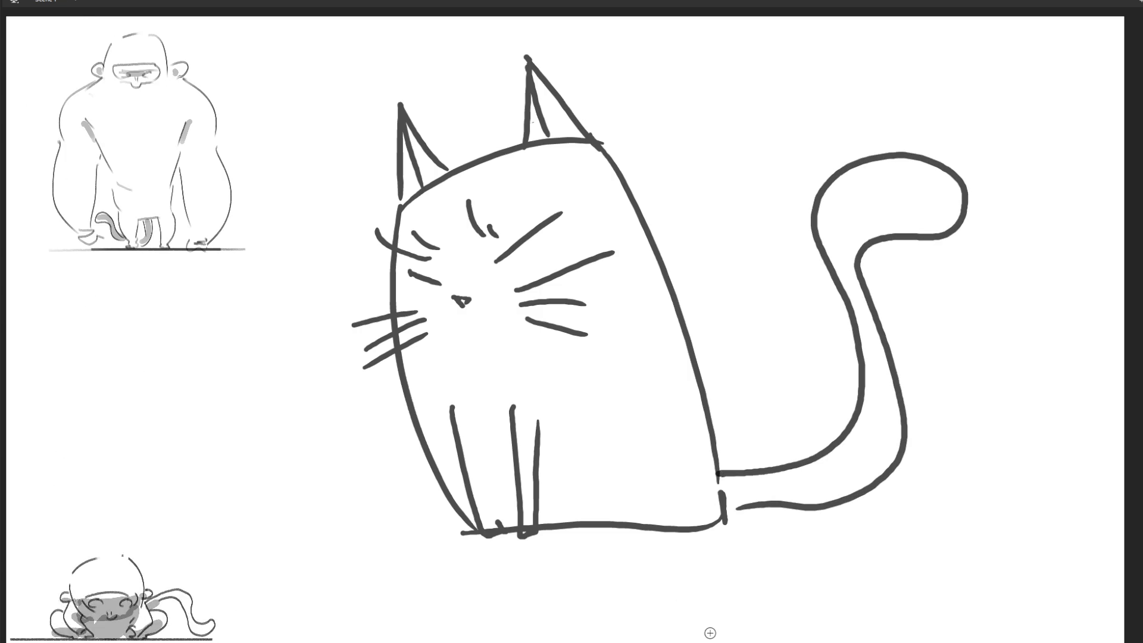
Try looping, stretched and S-curved tails, undoing each, then keep a tail beside the back on a new frame.
{"action": "key", "text": "ctrl+z"}
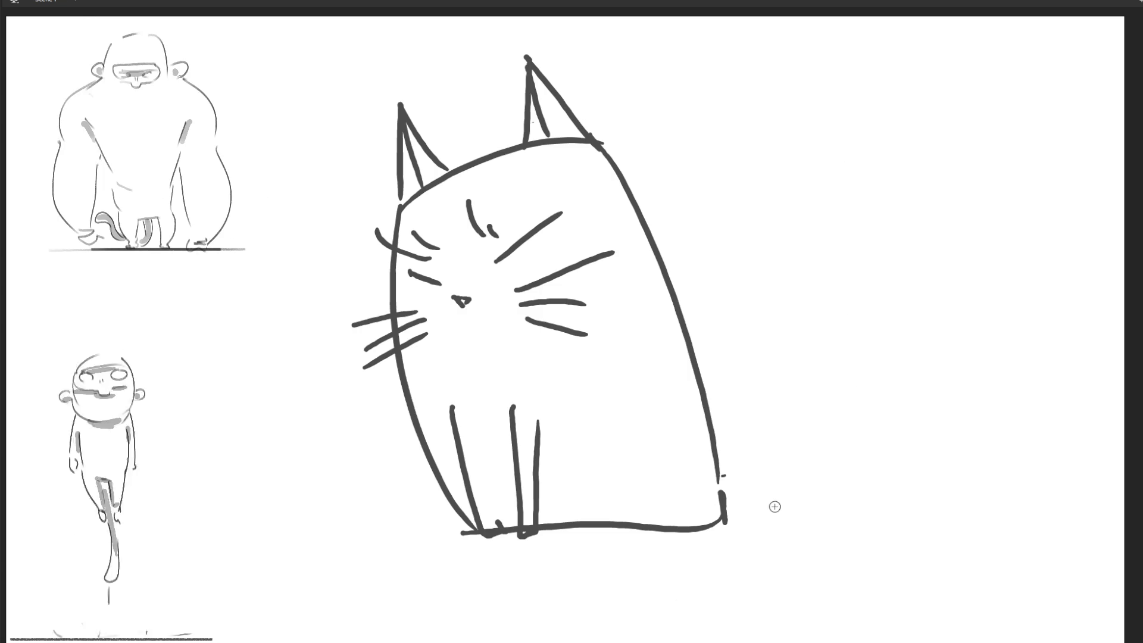
{"action": "mouse_move", "coordinate": [727, 478]}
{"action": "left_mouse_down"}
{"action": "mouse_move", "coordinate": [1066, 454]}
{"action": "mouse_move", "coordinate": [905, 524]}
{"action": "mouse_move", "coordinate": [747, 517]}
{"action": "left_mouse_up"}
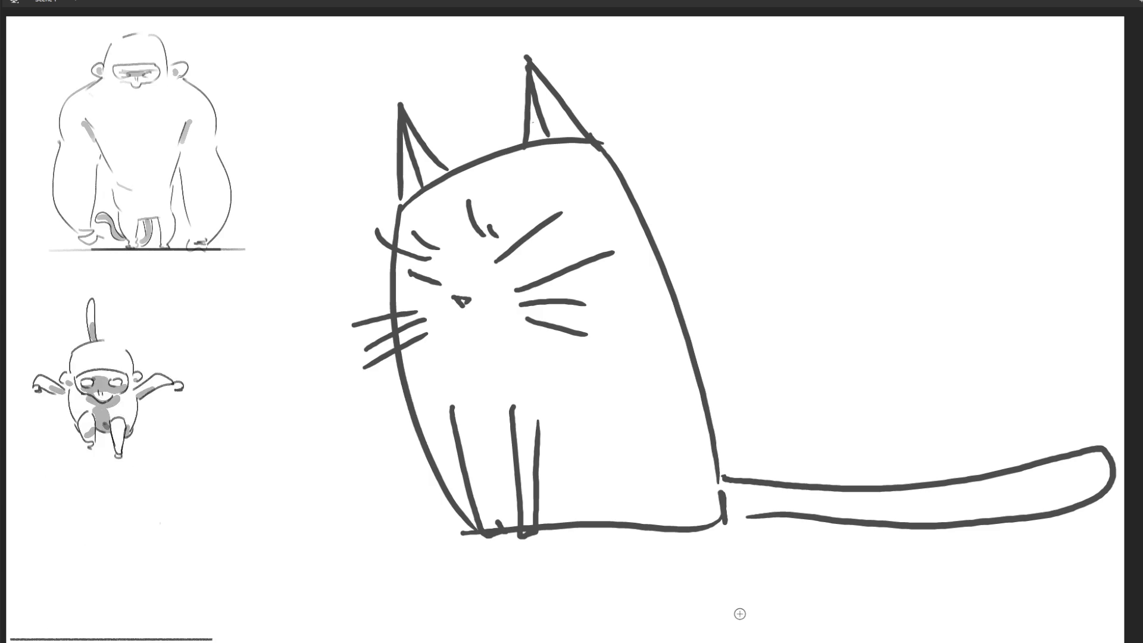
{"action": "key", "text": "ctrl+z"}
{"action": "mouse_move", "coordinate": [730, 474]}
{"action": "left_mouse_down"}
{"action": "mouse_move", "coordinate": [819, 246]}
{"action": "mouse_move", "coordinate": [870, 287]}
{"action": "mouse_move", "coordinate": [746, 521]}
{"action": "left_mouse_up"}
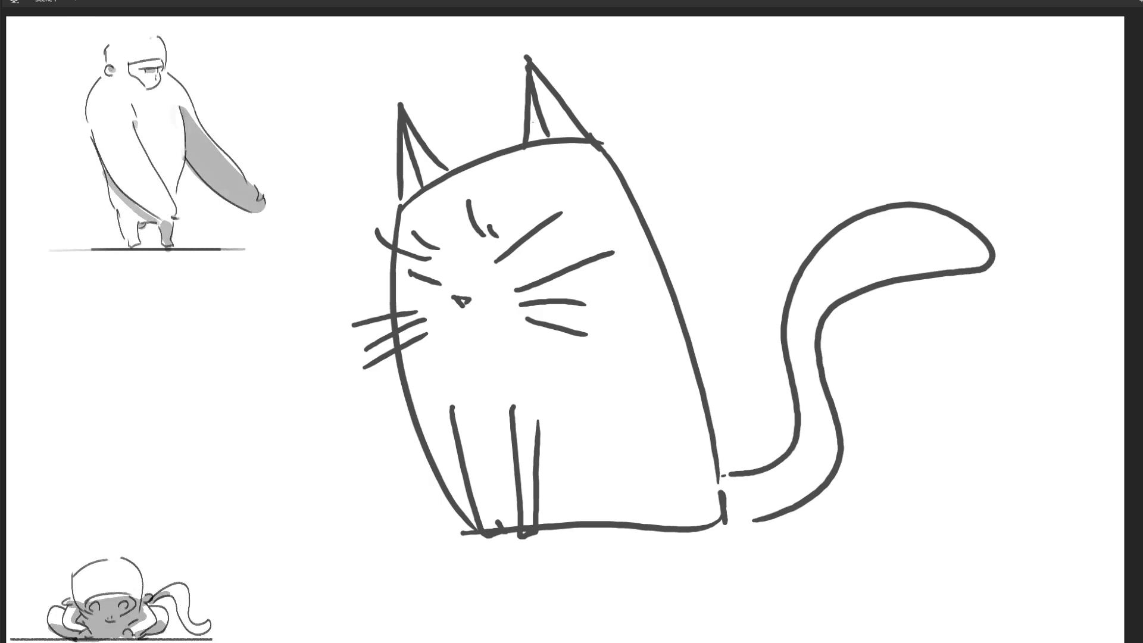
{"action": "key", "text": "ctrl+z"}
{"action": "key", "text": "ctrl+z"}
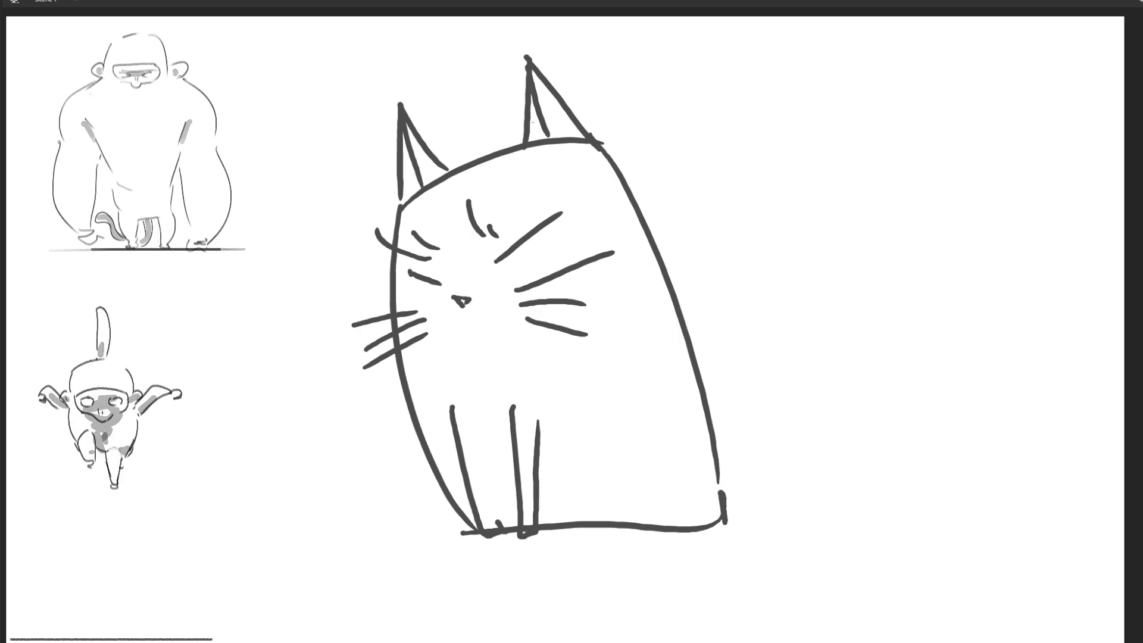
{"action": "mouse_move", "coordinate": [691, 177]}
{"action": "left_mouse_down"}
{"action": "mouse_move", "coordinate": [677, 195]}
{"action": "mouse_move", "coordinate": [735, 503]}
{"action": "left_mouse_up"}
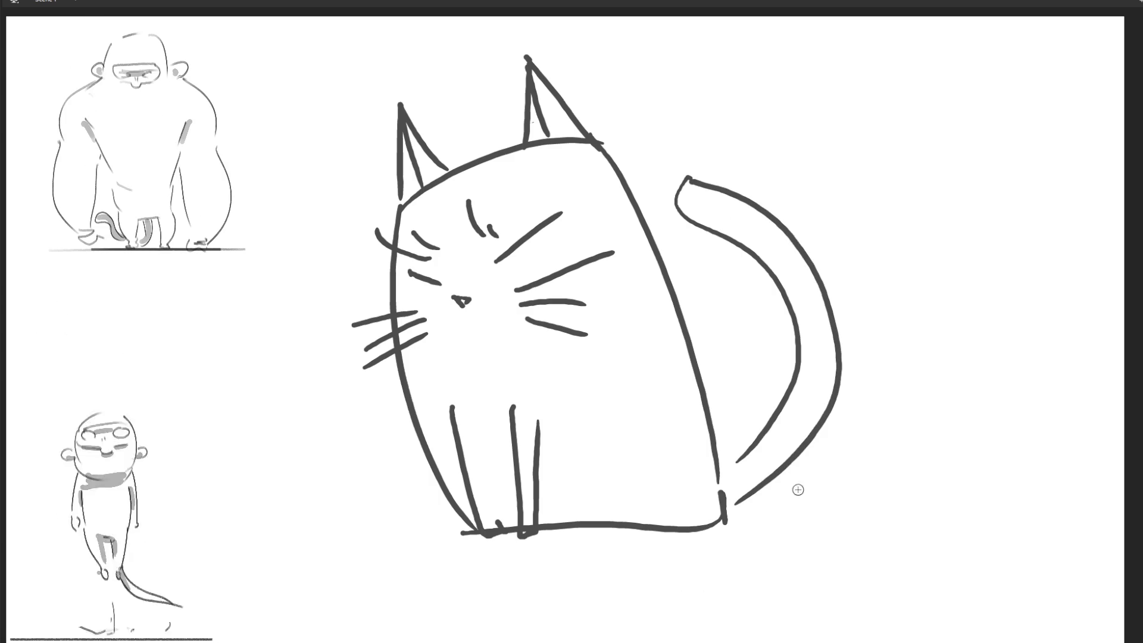
{"action": "key", "text": "period"}
Draw the tail's inner and outer edges on the first two new frames.
{"action": "mouse_move", "coordinate": [736, 162]}
{"action": "left_mouse_down"}
{"action": "mouse_move", "coordinate": [721, 182]}
{"action": "mouse_move", "coordinate": [746, 481]}
{"action": "left_mouse_up"}
{"action": "mouse_move", "coordinate": [741, 158]}
{"action": "left_mouse_down"}
{"action": "mouse_move", "coordinate": [881, 357]}
{"action": "mouse_move", "coordinate": [760, 517]}
{"action": "left_mouse_up"}
{"action": "key", "text": "period"}
{"action": "mouse_move", "coordinate": [820, 156]}
{"action": "left_mouse_down"}
{"action": "mouse_move", "coordinate": [881, 280]}
{"action": "mouse_move", "coordinate": [731, 499]}
{"action": "mouse_move", "coordinate": [863, 195]}
{"action": "mouse_move", "coordinate": [738, 514]}
{"action": "mouse_move", "coordinate": [983, 229]}
{"action": "mouse_move", "coordinate": [774, 495]}
{"action": "left_mouse_up"}
On the next frame, redraw the tail as a curve rising from the cat's base.
{"action": "key", "text": "period"}
{"action": "key", "text": "ctrl+z"}
{"action": "mouse_move", "coordinate": [943, 256]}
{"action": "left_mouse_down"}
{"action": "mouse_move", "coordinate": [729, 479]}
{"action": "mouse_move", "coordinate": [976, 384]}
{"action": "mouse_move", "coordinate": [983, 271]}
{"action": "left_mouse_up"}
{"action": "key", "text": "ctrl+z"}
{"action": "left_click_drag", "start_coordinate": [912, 227], "coordinate": [952, 339]}
{"action": "mouse_move", "coordinate": [736, 491]}
{"action": "left_mouse_down"}
{"action": "mouse_move", "coordinate": [952, 280]}
{"action": "mouse_move", "coordinate": [932, 485]}
{"action": "left_mouse_up"}
{"action": "key", "text": "ctrl+z"}
{"action": "key", "text": "ctrl+z"}
{"action": "mouse_move", "coordinate": [727, 488]}
{"action": "left_mouse_down"}
{"action": "mouse_move", "coordinate": [888, 194]}
{"action": "mouse_move", "coordinate": [818, 510]}
{"action": "mouse_move", "coordinate": [741, 523]}
{"action": "left_mouse_up"}
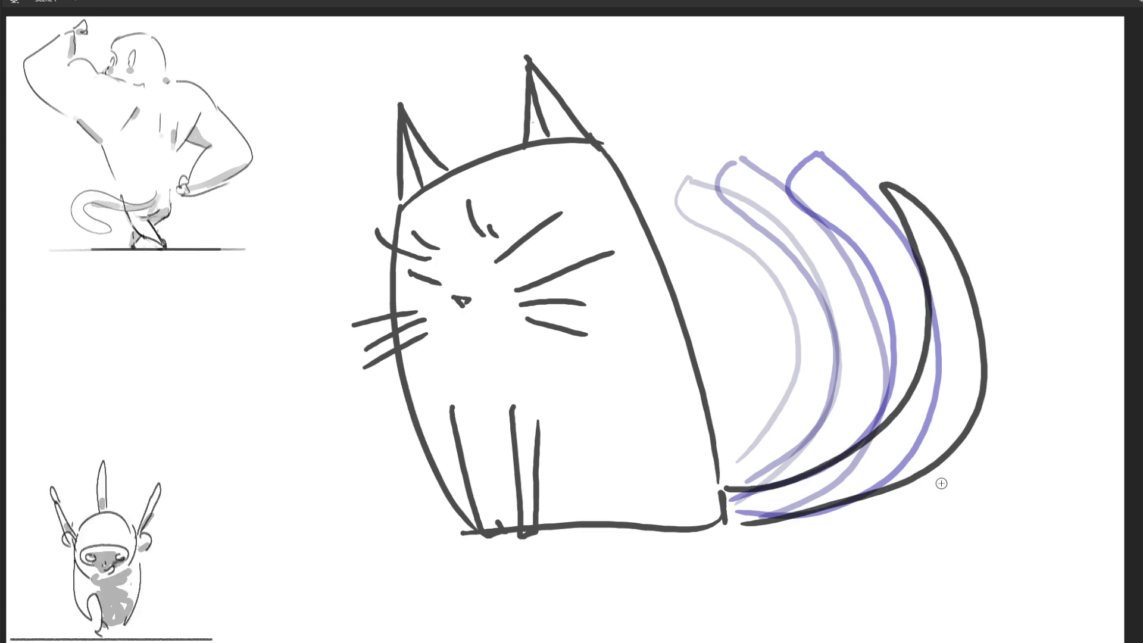
On a new frame, try tails curling out to the right, undoing both attempts.
{"action": "key", "text": "F7"}
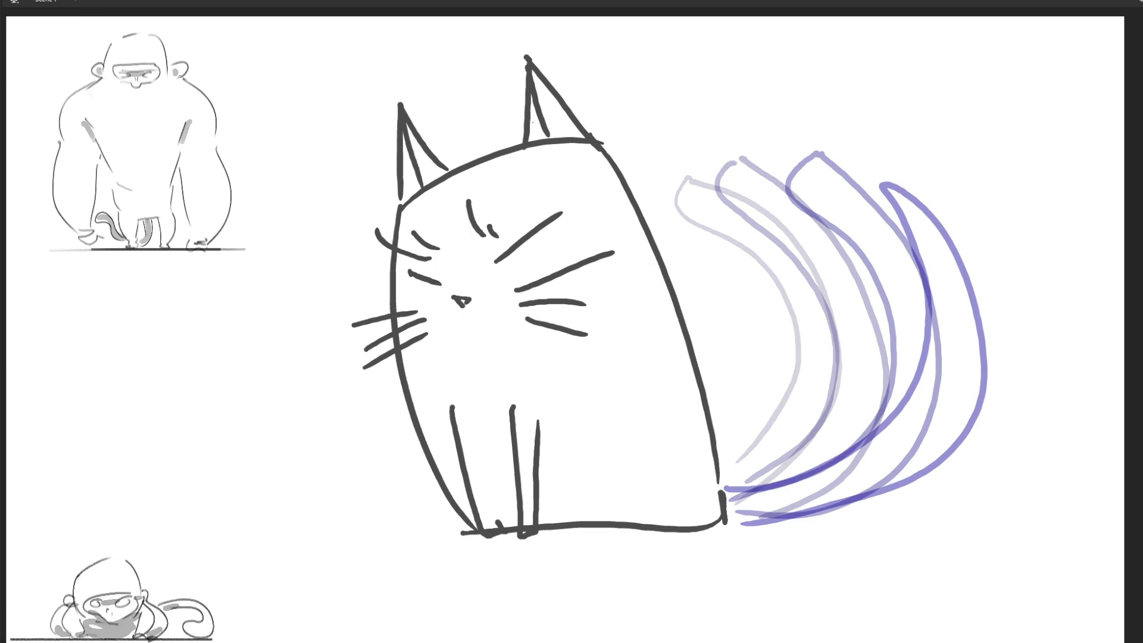
{"action": "mouse_move", "coordinate": [730, 489]}
{"action": "left_mouse_down"}
{"action": "mouse_move", "coordinate": [810, 454]}
{"action": "mouse_move", "coordinate": [958, 270]}
{"action": "left_mouse_up"}
{"action": "left_click_drag", "start_coordinate": [1047, 326], "coordinate": [767, 502]}
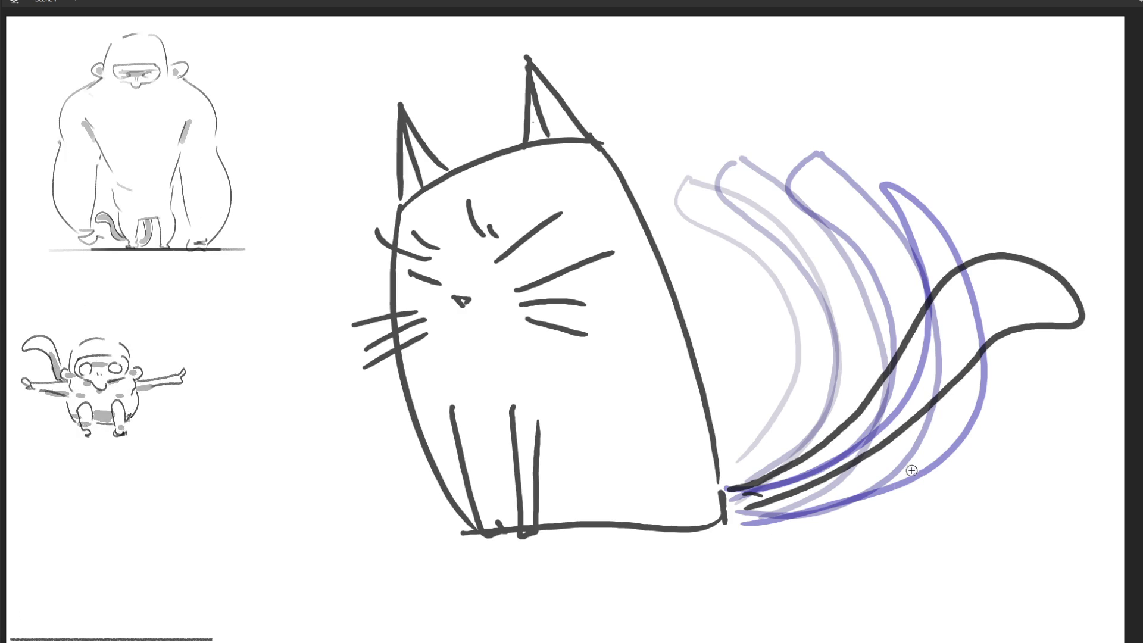
{"action": "key", "text": "ctrl+z"}
{"action": "mouse_move", "coordinate": [719, 482]}
{"action": "left_mouse_down"}
{"action": "mouse_move", "coordinate": [939, 319]}
{"action": "mouse_move", "coordinate": [1066, 382]}
{"action": "mouse_move", "coordinate": [957, 382]}
{"action": "mouse_move", "coordinate": [752, 485]}
{"action": "mouse_move", "coordinate": [980, 306]}
{"action": "mouse_move", "coordinate": [1059, 408]}
{"action": "mouse_move", "coordinate": [813, 474]}
{"action": "mouse_move", "coordinate": [741, 512]}
{"action": "left_mouse_up"}
{"action": "key", "text": "ctrl+z"}
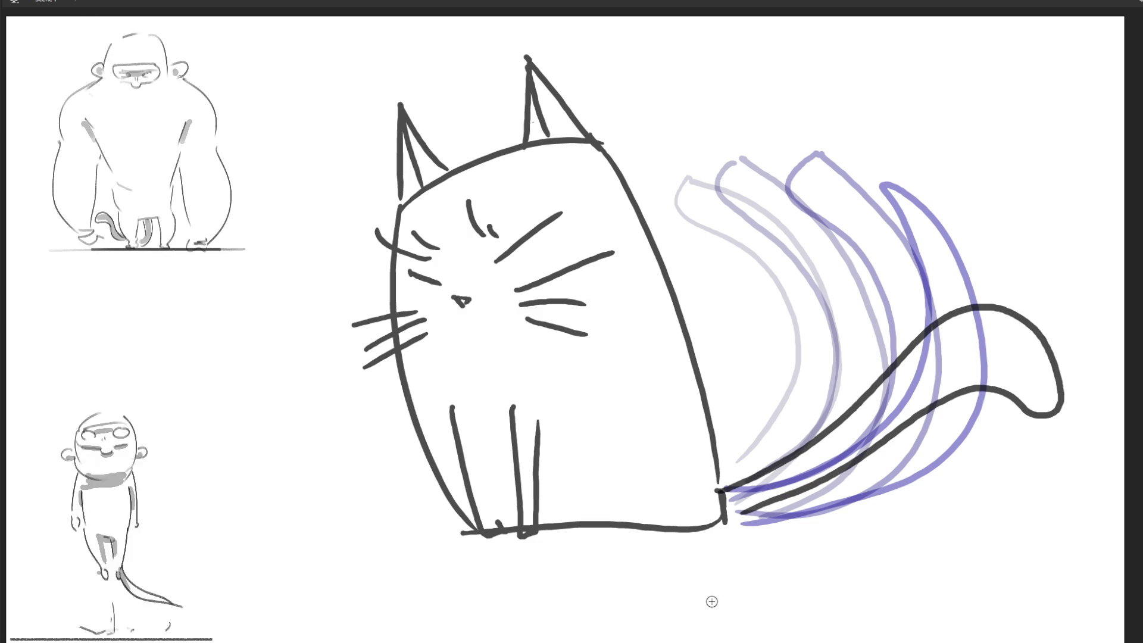
On the following frame, try a tail swung up to the right, then undo the redraw.
{"action": "key", "text": "period"}
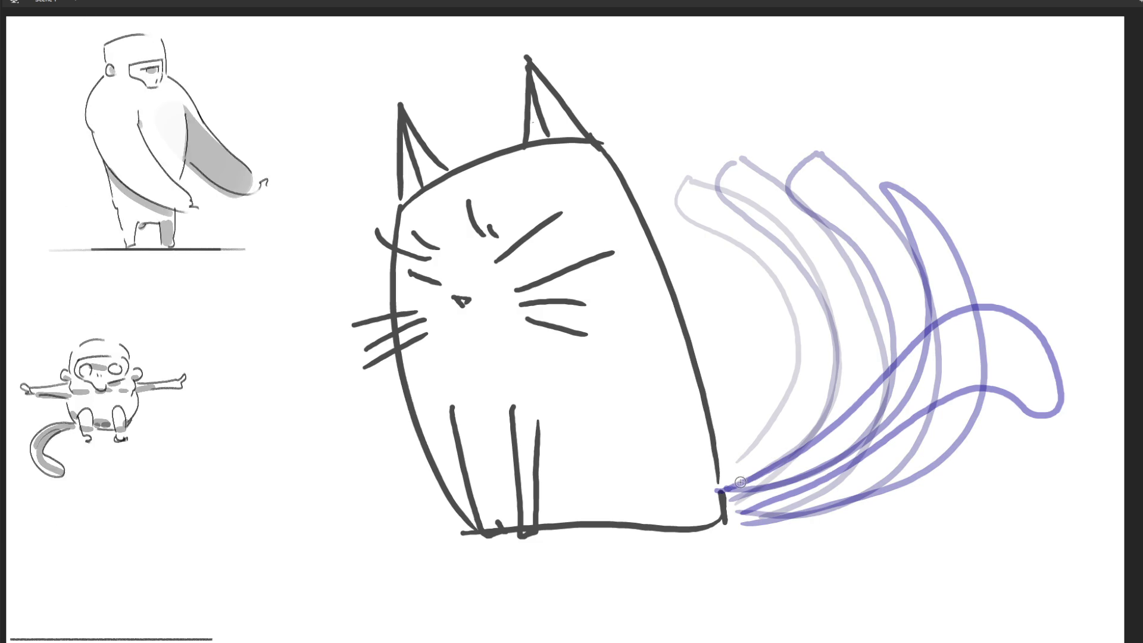
{"action": "left_click_drag", "start_coordinate": [723, 488], "coordinate": [972, 290]}
{"action": "left_click_drag", "start_coordinate": [1015, 362], "coordinate": [789, 478]}
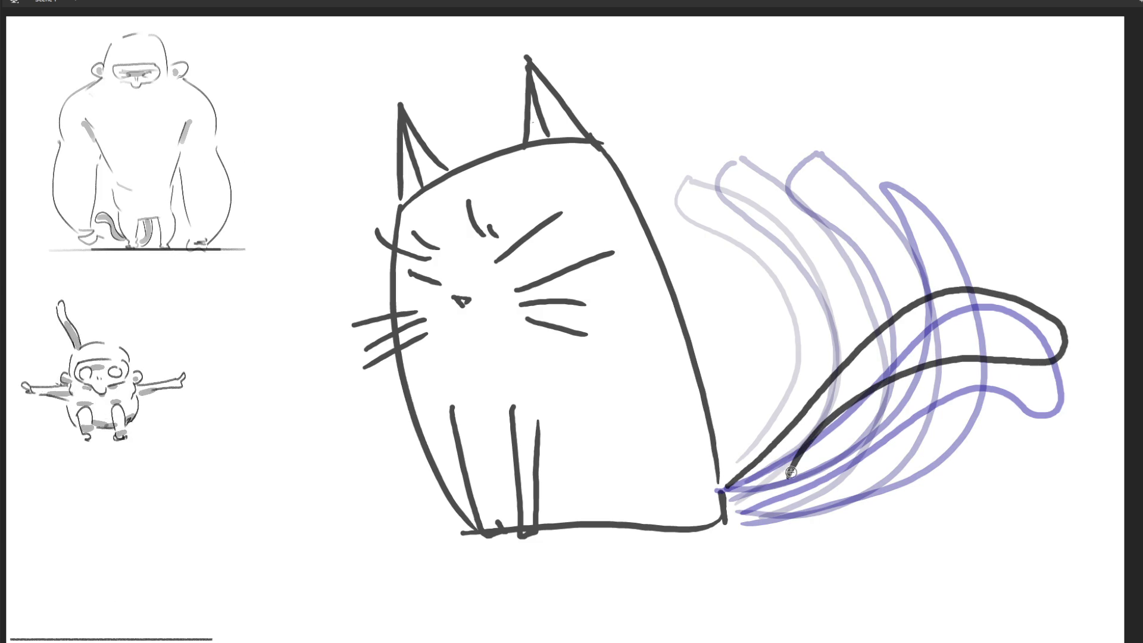
{"action": "key", "text": "ctrl+z"}
{"action": "mouse_move", "coordinate": [719, 474]}
{"action": "left_mouse_down"}
{"action": "mouse_move", "coordinate": [979, 254]}
{"action": "mouse_move", "coordinate": [991, 366]}
{"action": "mouse_move", "coordinate": [723, 512]}
{"action": "mouse_move", "coordinate": [982, 263]}
{"action": "mouse_move", "coordinate": [958, 331]}
{"action": "mouse_move", "coordinate": [749, 499]}
{"action": "left_mouse_up"}
{"action": "key", "text": "ctrl+z"}
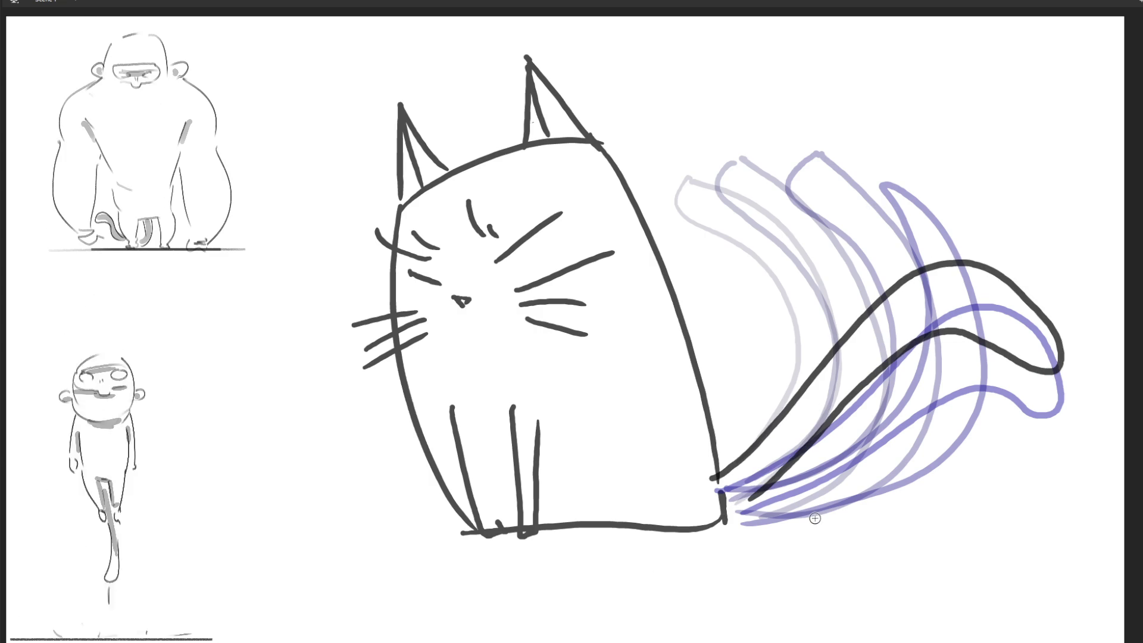
On the next frame, draw the tail curling higher over the cat's back.
{"action": "key", "text": "Right"}
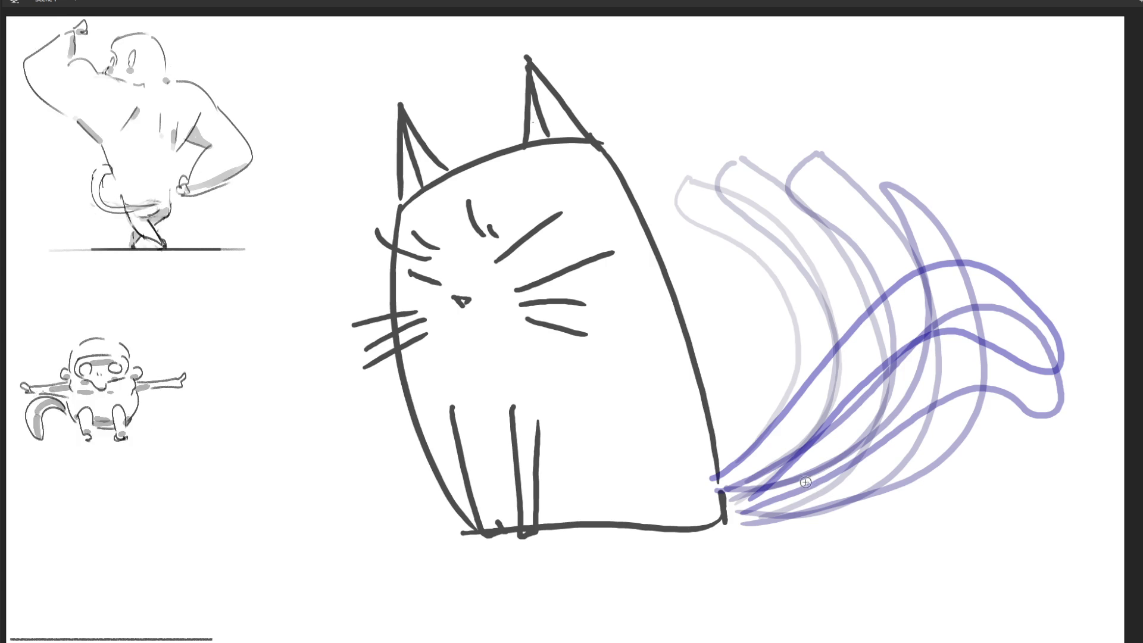
{"action": "mouse_move", "coordinate": [801, 321]}
{"action": "left_mouse_down"}
{"action": "mouse_move", "coordinate": [965, 224]}
{"action": "mouse_move", "coordinate": [851, 345]}
{"action": "mouse_move", "coordinate": [750, 482]}
{"action": "left_mouse_up"}
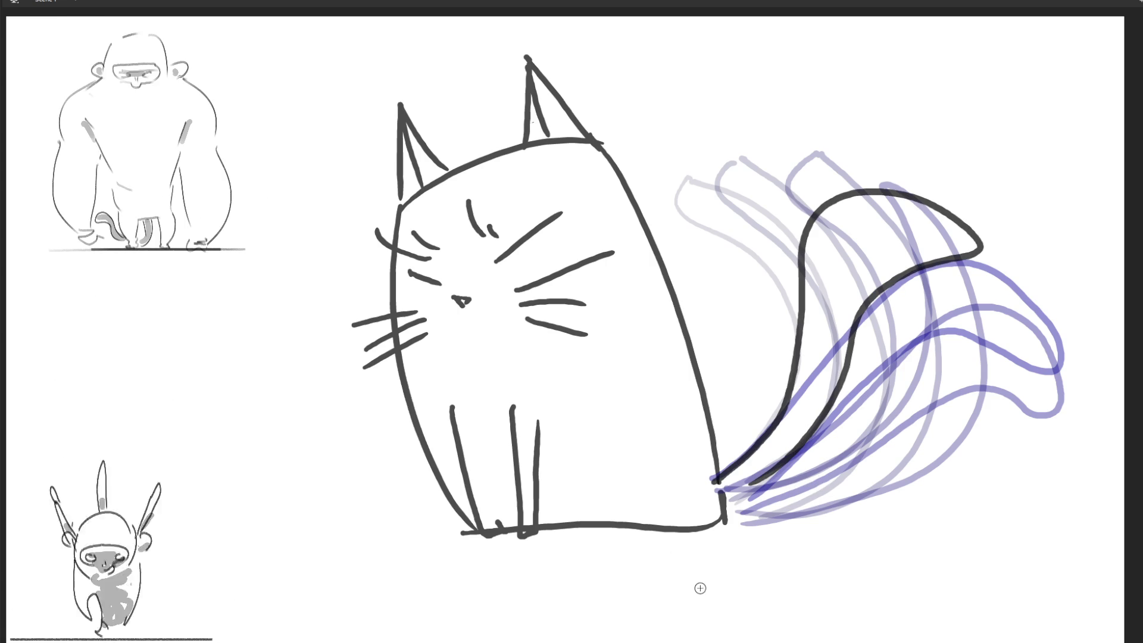
{"action": "key", "text": "ctrl+z"}
{"action": "mouse_move", "coordinate": [718, 470]}
{"action": "left_mouse_down"}
{"action": "mouse_move", "coordinate": [976, 241]}
{"action": "mouse_move", "coordinate": [822, 327]}
{"action": "mouse_move", "coordinate": [744, 479]}
{"action": "left_mouse_up"}
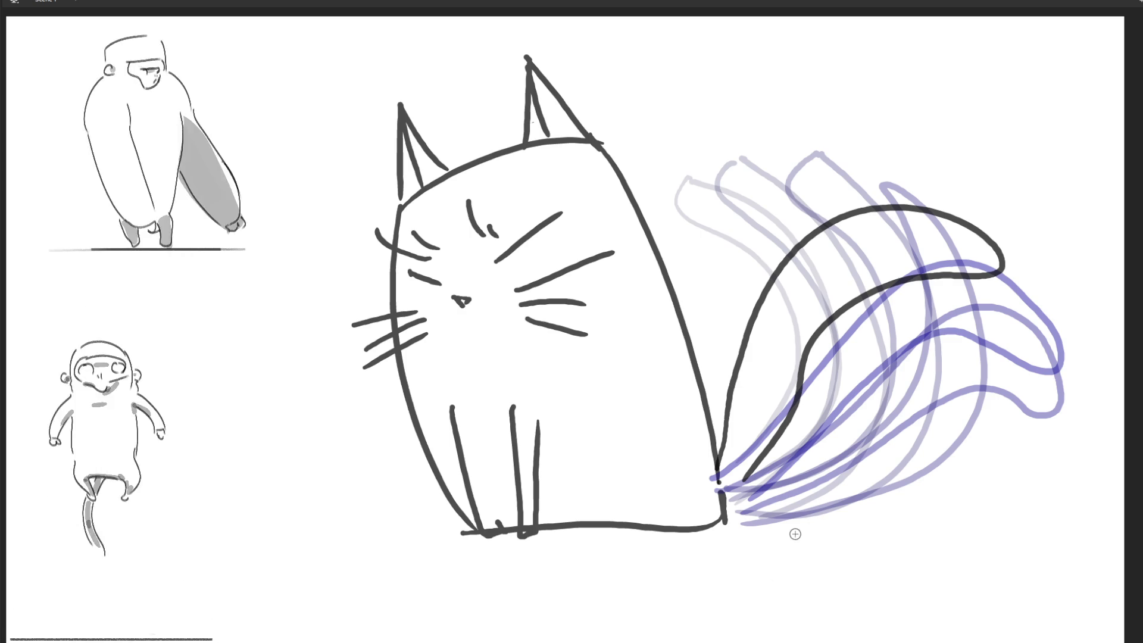
Add two more frames with the tail arching upward, then upright curling behind the back.
{"action": "key", "text": "F7"}
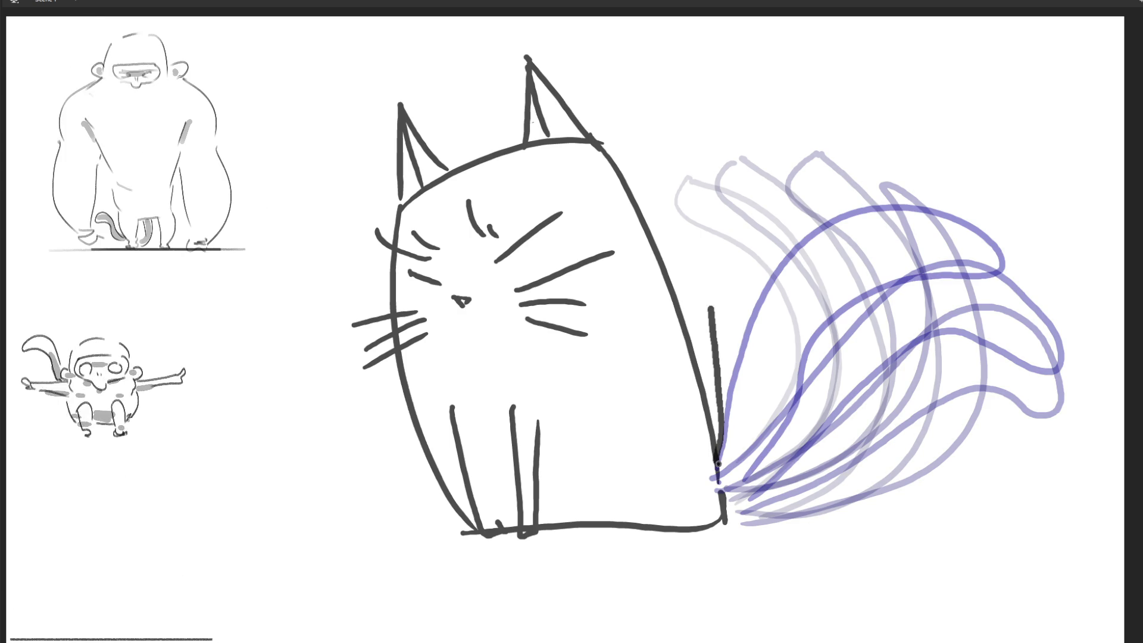
{"action": "left_click_drag", "start_coordinate": [872, 205], "coordinate": [748, 374]}
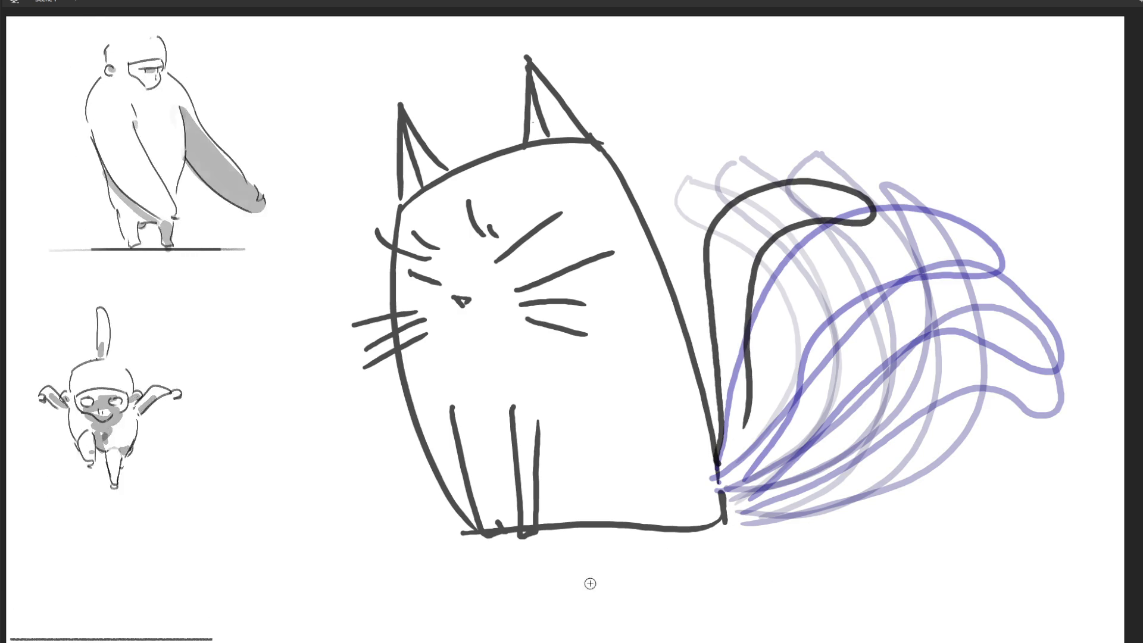
{"action": "key", "text": "F7"}
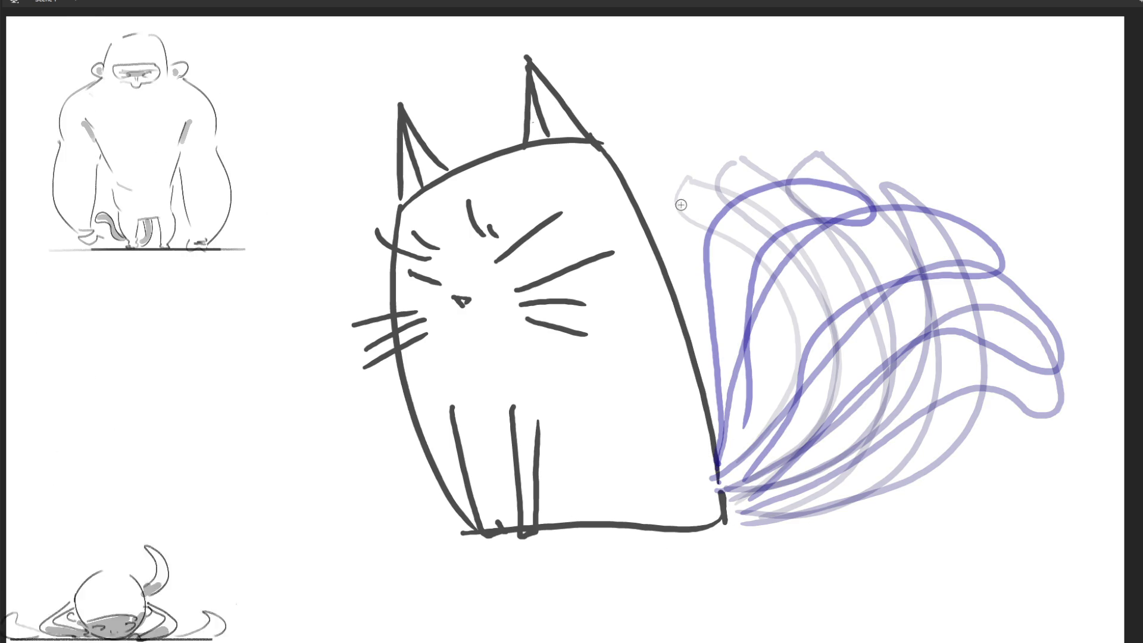
{"action": "mouse_move", "coordinate": [741, 181]}
{"action": "left_mouse_down"}
{"action": "mouse_move", "coordinate": [661, 199]}
{"action": "mouse_move", "coordinate": [735, 375]}
{"action": "mouse_move", "coordinate": [714, 459]}
{"action": "mouse_move", "coordinate": [738, 449]}
{"action": "left_mouse_up"}
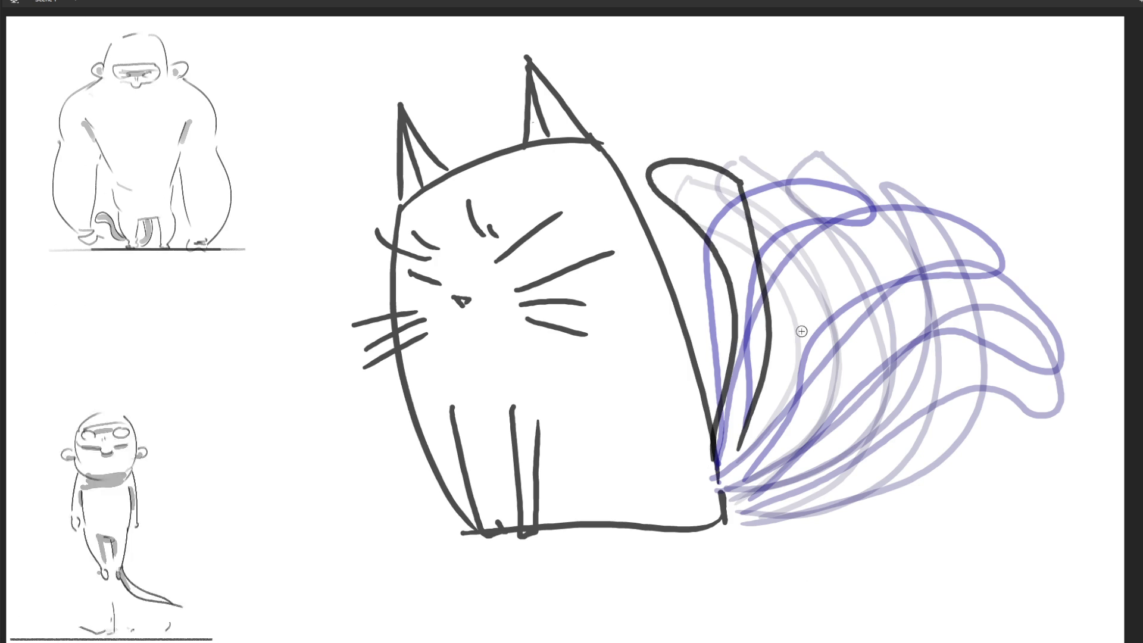
{"action": "key", "text": "ctrl+z"}
{"action": "mouse_move", "coordinate": [736, 208]}
{"action": "left_mouse_down"}
{"action": "mouse_move", "coordinate": [646, 229]}
{"action": "mouse_move", "coordinate": [717, 280]}
{"action": "mouse_move", "coordinate": [728, 399]}
{"action": "left_mouse_up"}
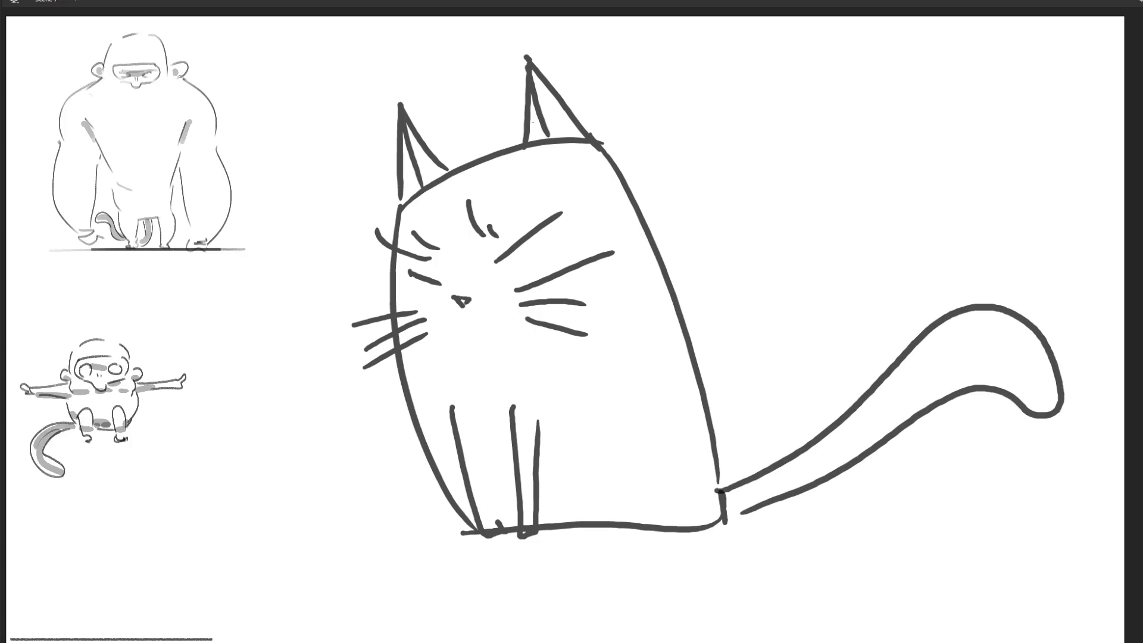
Draw the open mouth's upper edge, long lower outline and a tongue line under the nose.
{"action": "left_click_drag", "start_coordinate": [456, 335], "coordinate": [497, 329]}
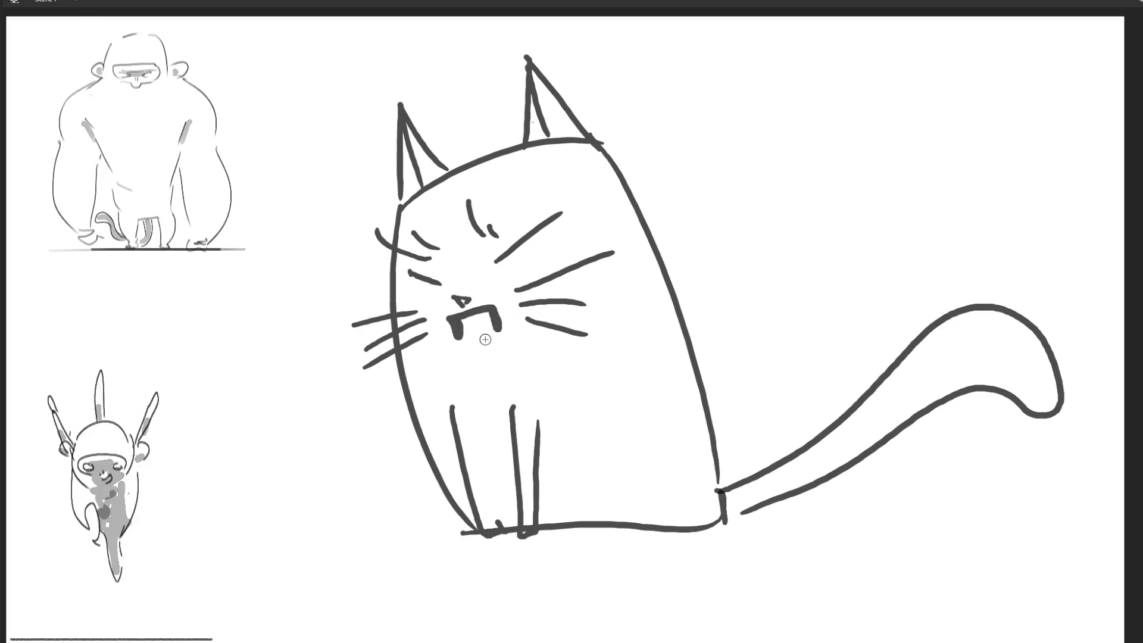
{"action": "left_click_drag", "start_coordinate": [461, 333], "coordinate": [502, 333]}
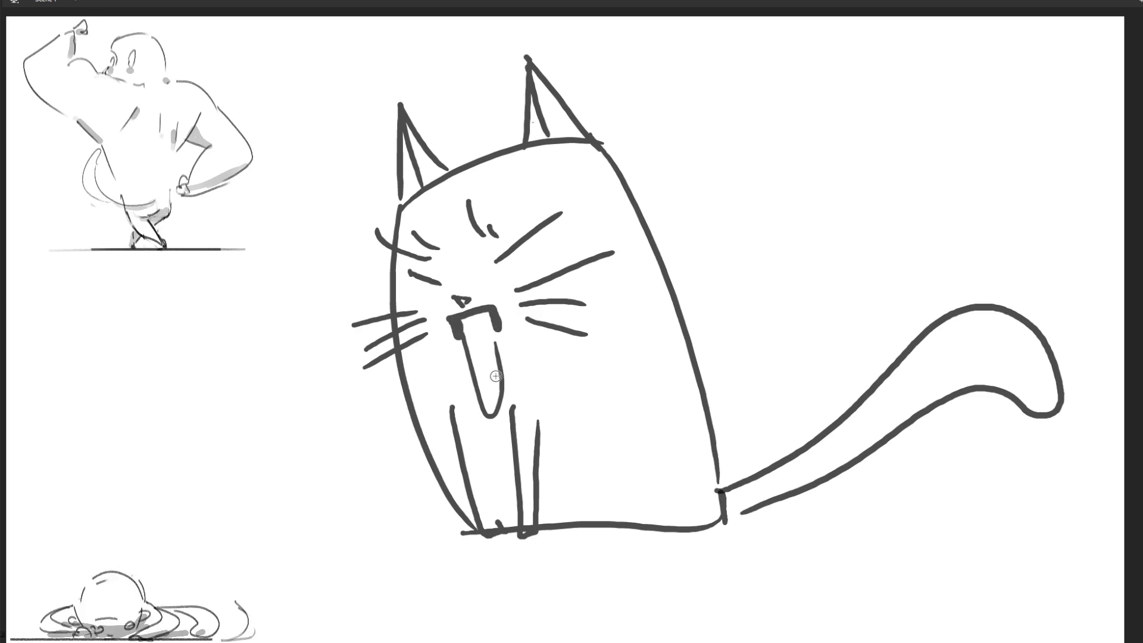
{"action": "left_click_drag", "start_coordinate": [471, 372], "coordinate": [492, 372]}
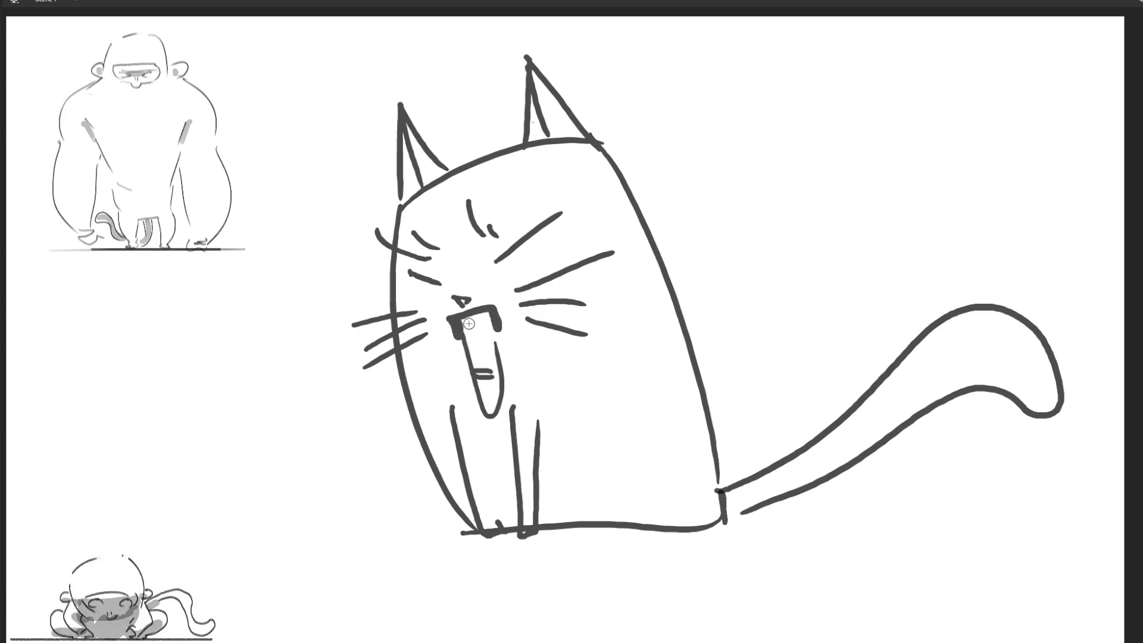
Erase the stray left end of the mouth stroke.
{"action": "key", "text": "e"}
{"action": "left_click_drag", "start_coordinate": [463, 322], "coordinate": [458, 329]}
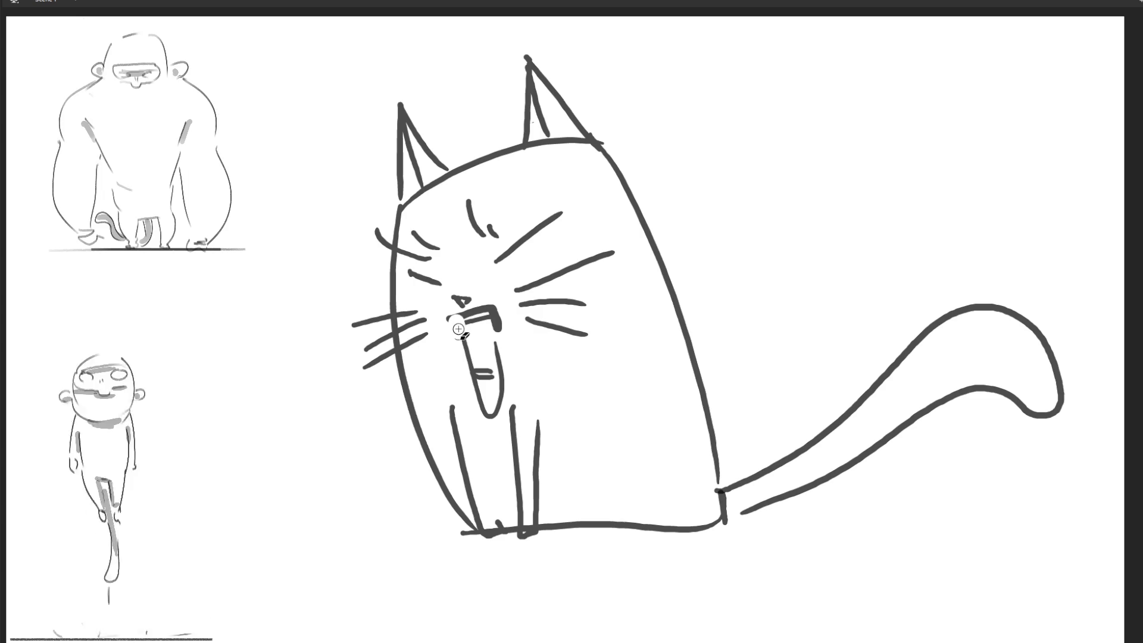
{"action": "left_click", "coordinate": [459, 325]}
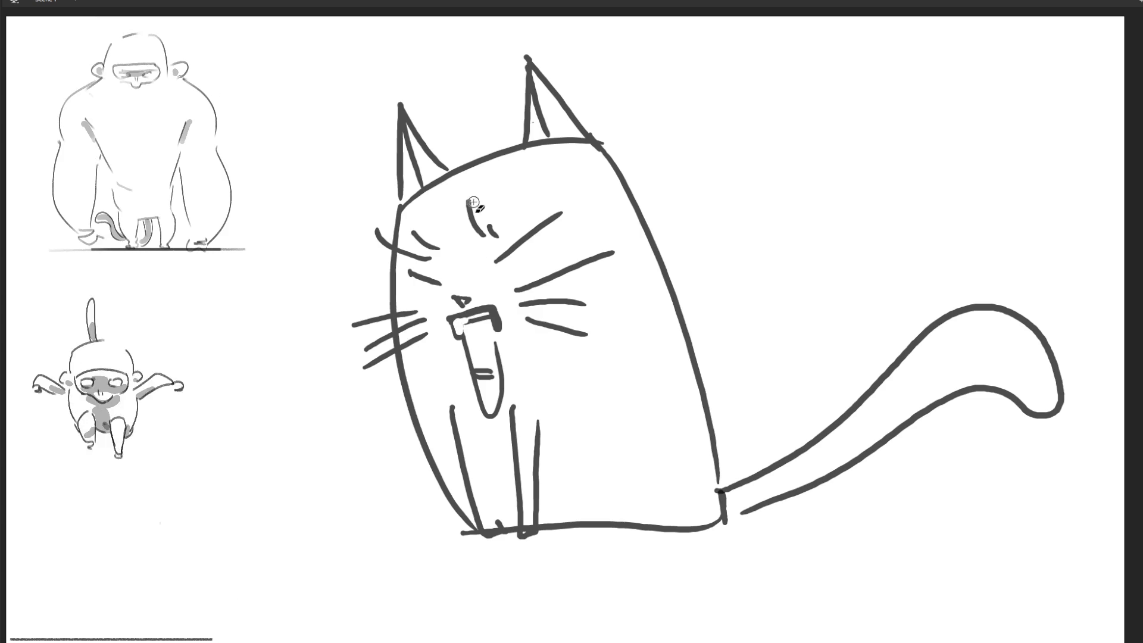
Paint the inside of the open mouth dark, filling down to the bottom.
{"action": "mouse_move", "coordinate": [467, 321]}
{"action": "left_mouse_down"}
{"action": "mouse_move", "coordinate": [479, 340]}
{"action": "mouse_move", "coordinate": [470, 356]}
{"action": "left_mouse_up"}
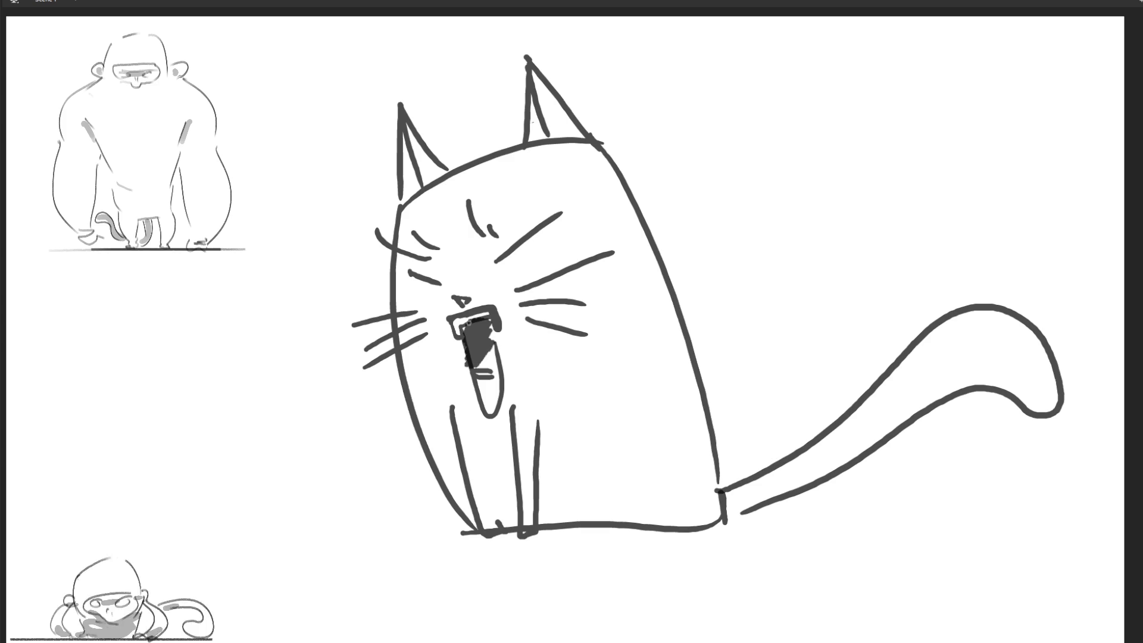
{"action": "mouse_move", "coordinate": [481, 382]}
{"action": "left_mouse_down"}
{"action": "mouse_move", "coordinate": [483, 402]}
{"action": "mouse_move", "coordinate": [498, 407]}
{"action": "left_mouse_up"}
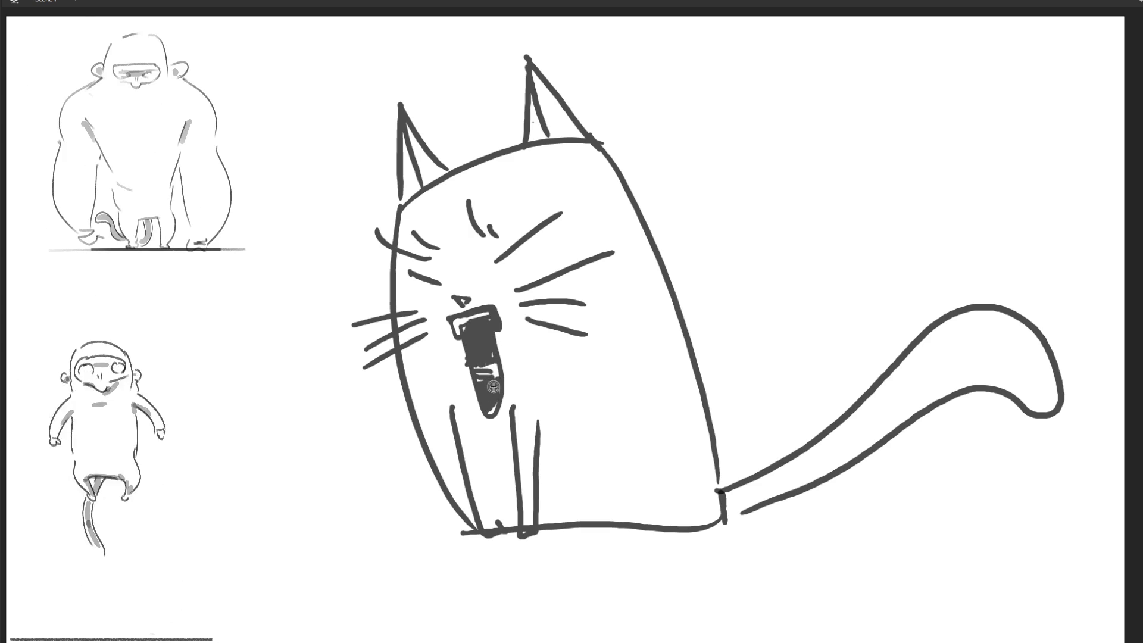
{"action": "left_click_drag", "start_coordinate": [483, 368], "coordinate": [487, 381]}
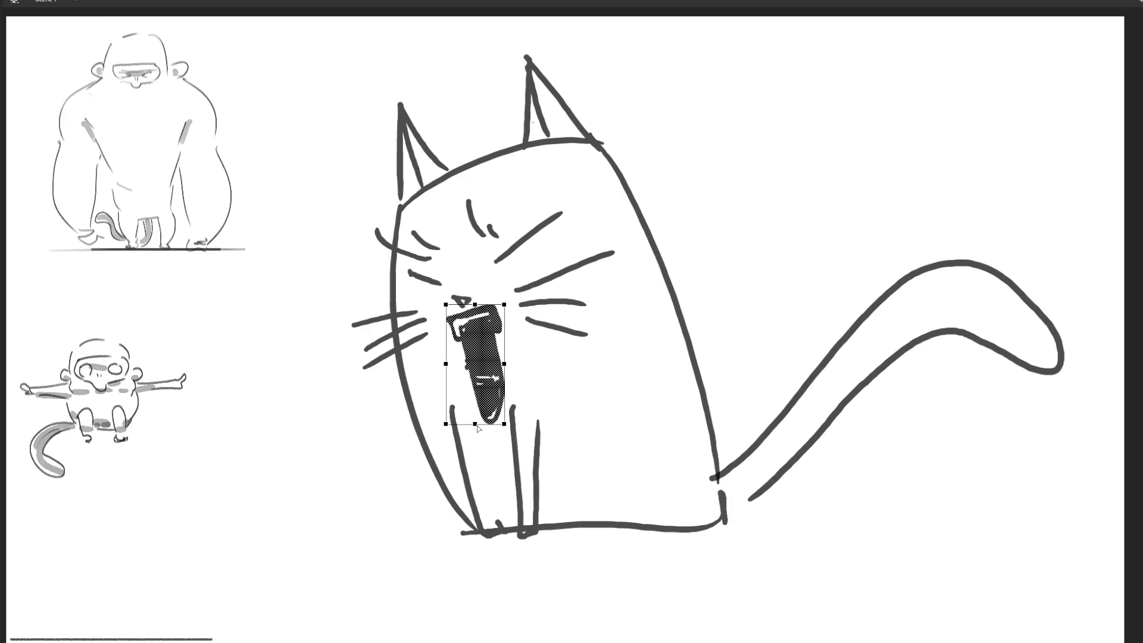
Shorten the cat's mouth by dragging its bottom edge up and commit the change.
{"action": "key", "text": "Escape"}
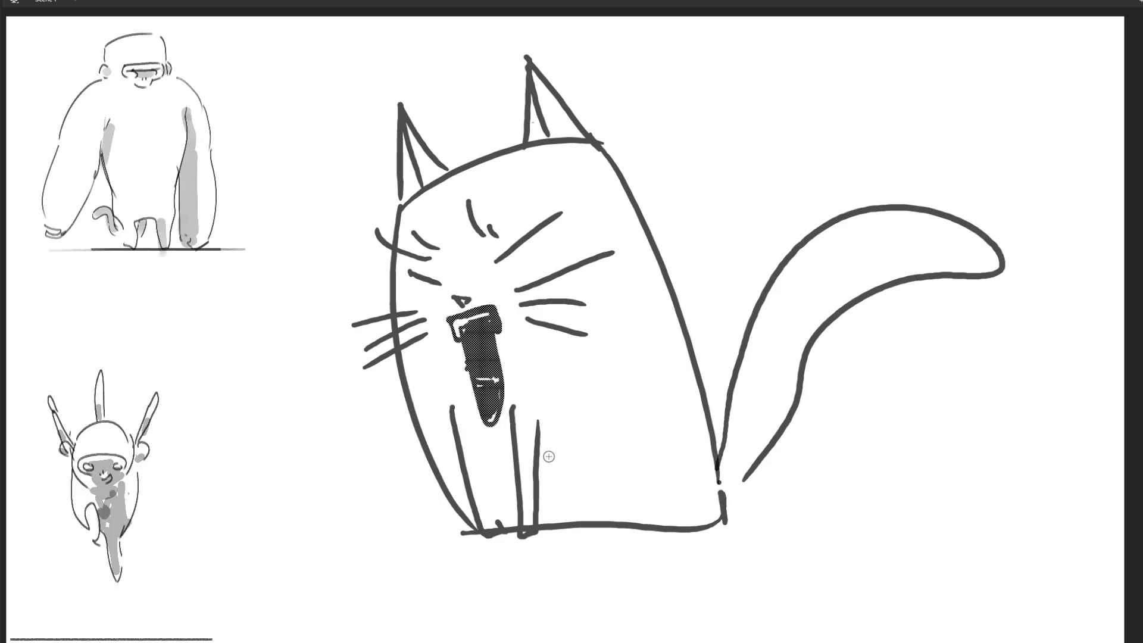
{"action": "left_click", "coordinate": [494, 416]}
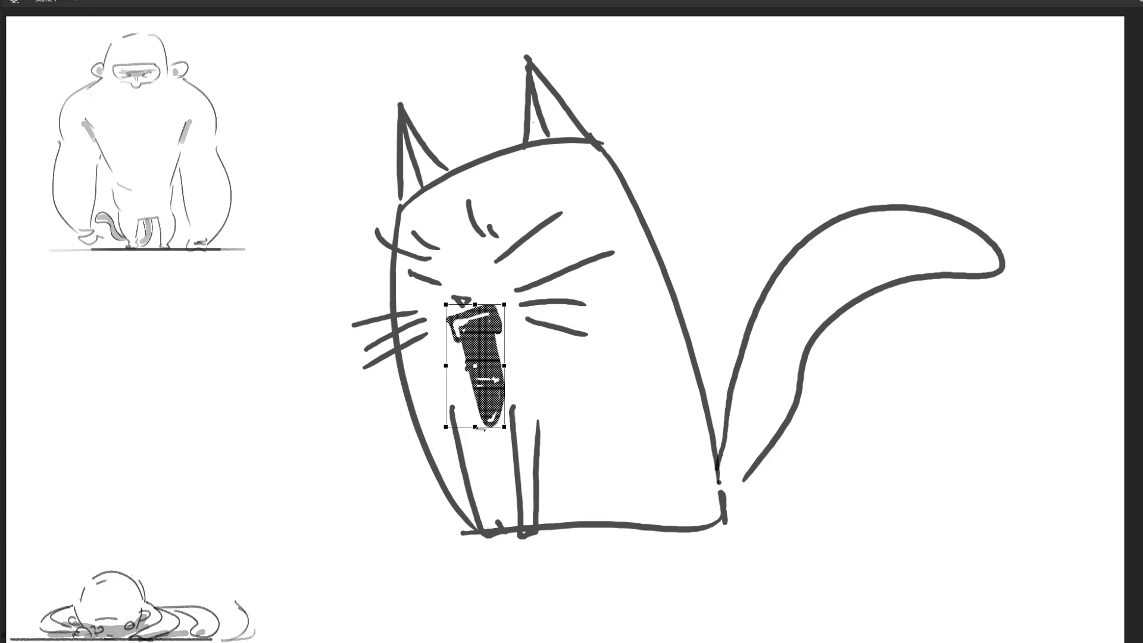
{"action": "left_click_drag", "start_coordinate": [475, 428], "coordinate": [475, 415]}
{"action": "left_click", "coordinate": [372, 524]}
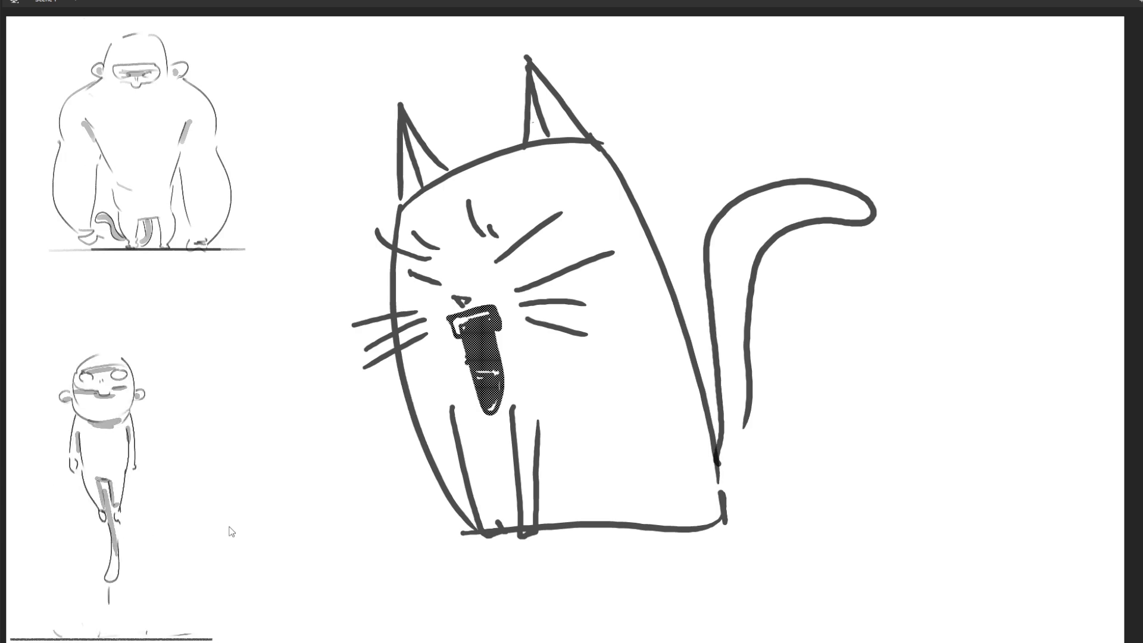
Nudge the mouth's bottom edge up slightly after undoing a taller stretch, then play the animation.
{"action": "left_click", "coordinate": [482, 407]}
{"action": "left_click_drag", "start_coordinate": [477, 418], "coordinate": [476, 425]}
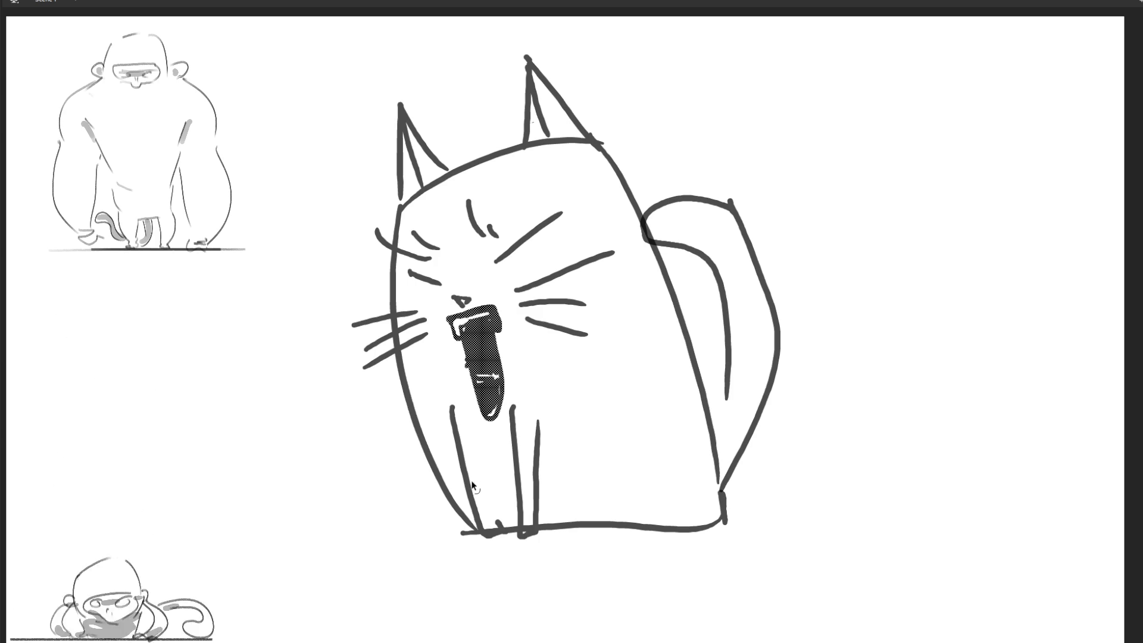
{"action": "key", "text": "ctrl+z"}
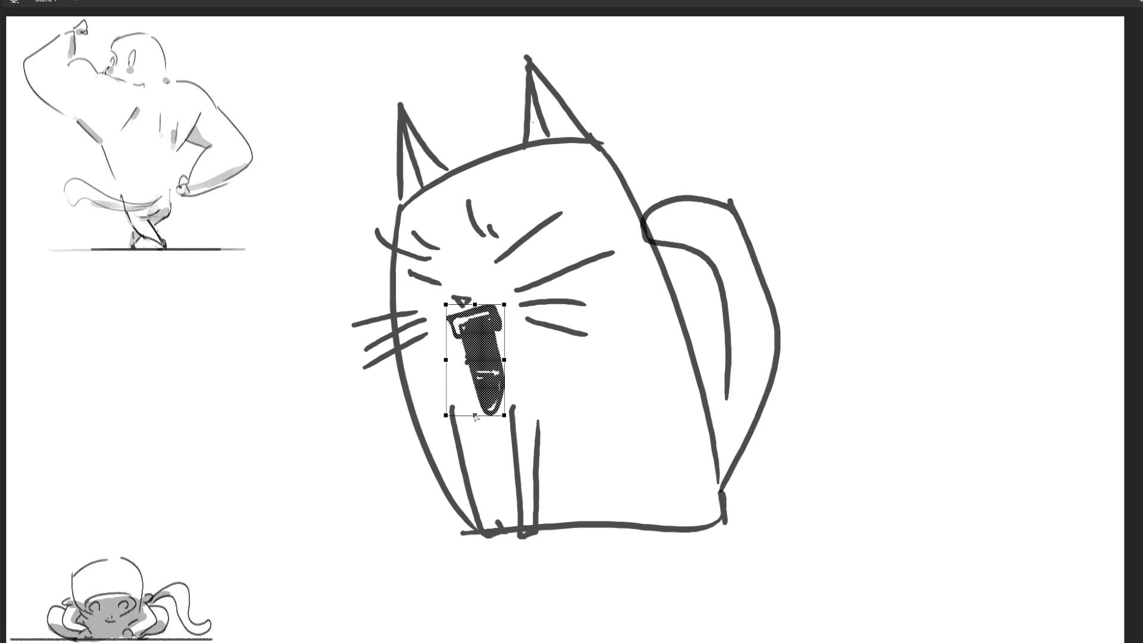
{"action": "left_click_drag", "start_coordinate": [475, 415], "coordinate": [474, 412]}
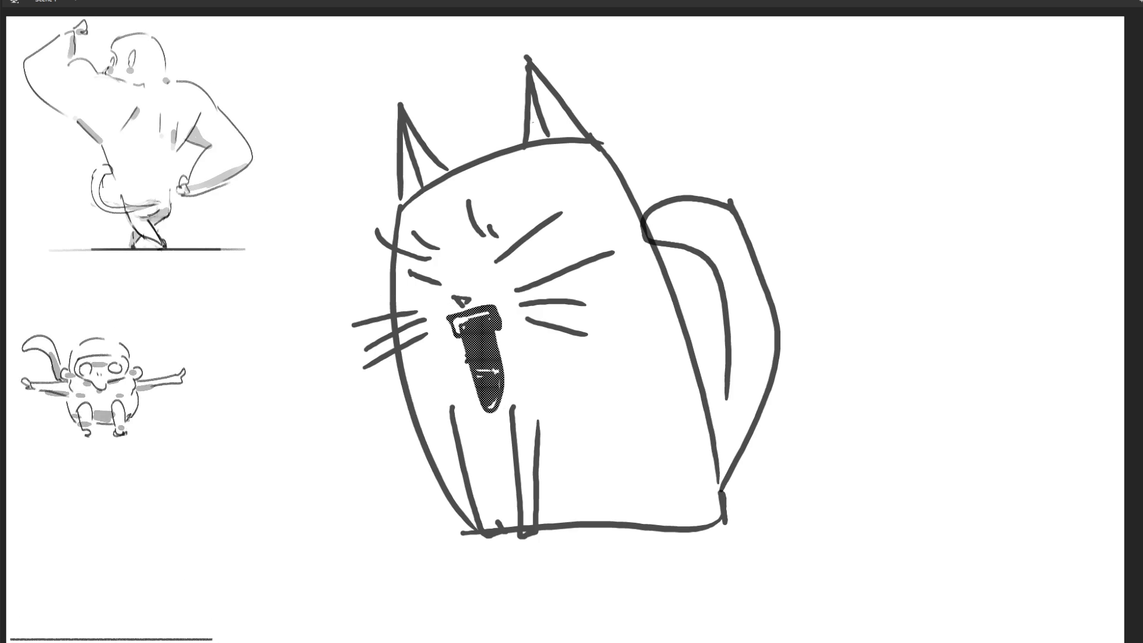
{"action": "key", "text": "space"}
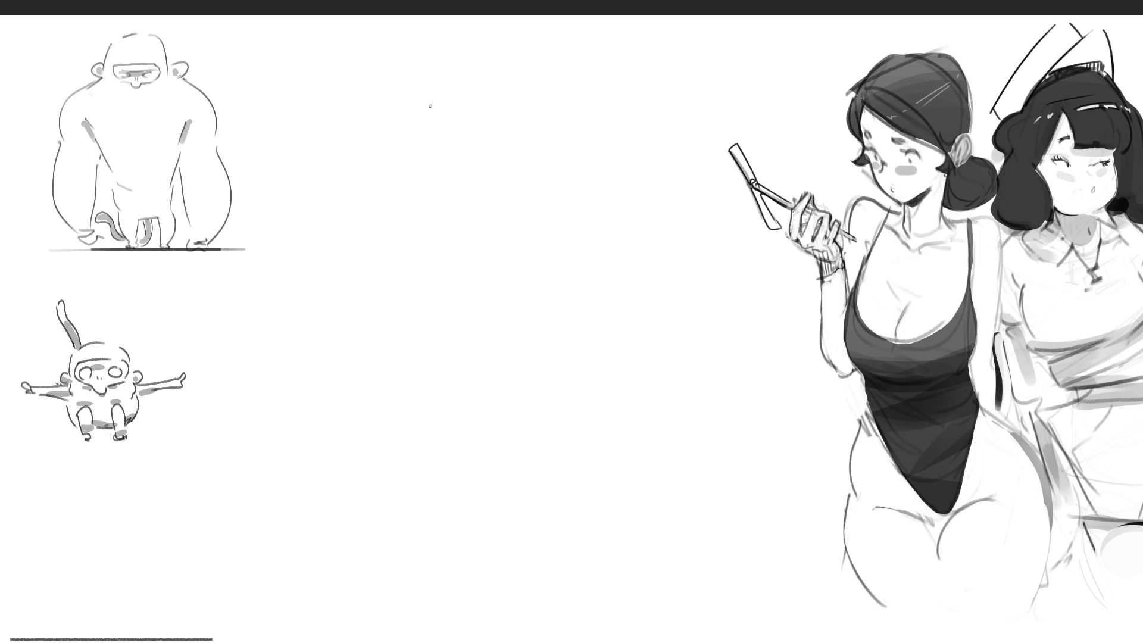
Start a new sketch in the empty middle with the first curved hair strokes.
{"action": "left_click_drag", "start_coordinate": [393, 96], "coordinate": [411, 155]}
Add curved dark strokes around the top, sides and bottom of the hair shape.
{"action": "left_click_drag", "start_coordinate": [428, 95], "coordinate": [419, 145]}
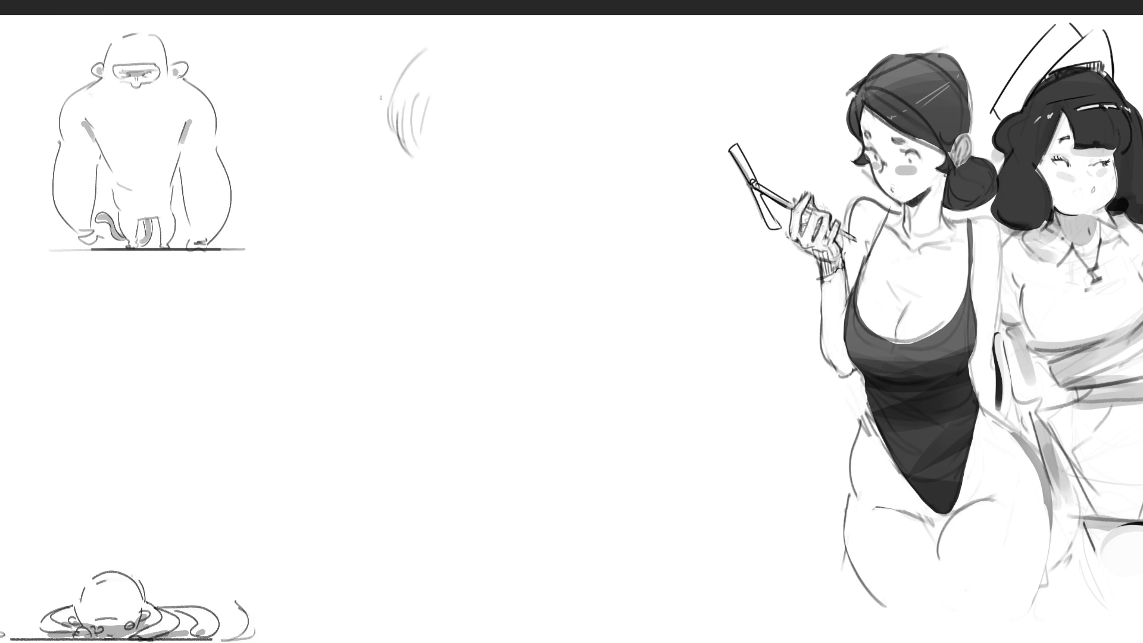
{"action": "left_click_drag", "start_coordinate": [503, 65], "coordinate": [523, 125]}
{"action": "left_click_drag", "start_coordinate": [519, 84], "coordinate": [507, 179]}
{"action": "left_click_drag", "start_coordinate": [424, 52], "coordinate": [360, 226]}
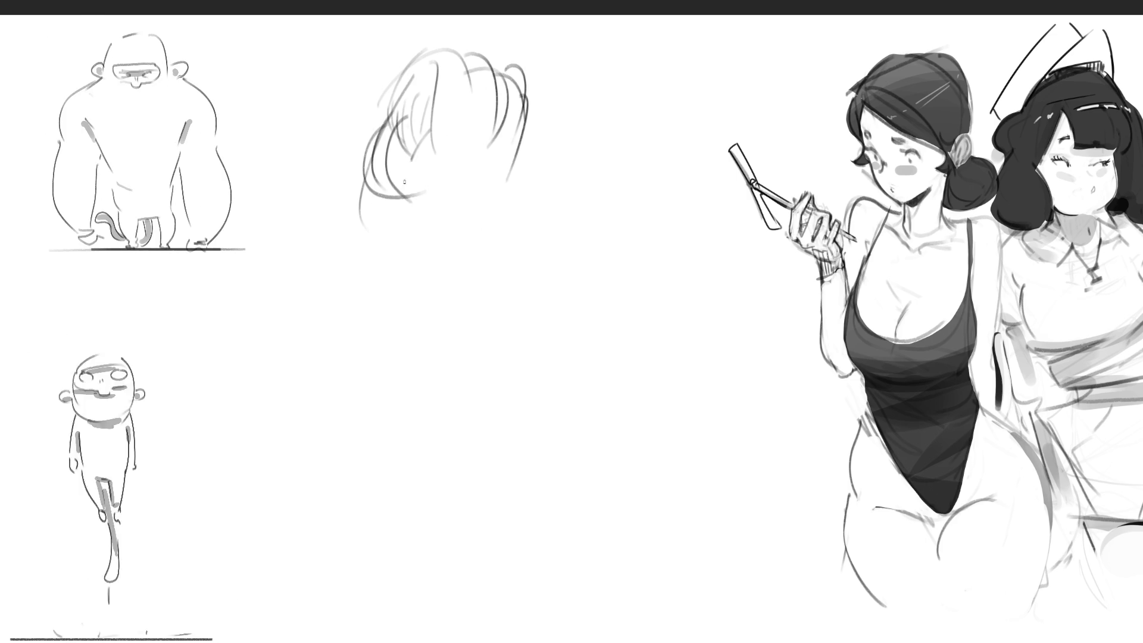
{"action": "left_click_drag", "start_coordinate": [536, 88], "coordinate": [526, 161]}
{"action": "left_click_drag", "start_coordinate": [529, 67], "coordinate": [560, 167]}
{"action": "mouse_move", "coordinate": [545, 149]}
{"action": "left_mouse_down"}
{"action": "mouse_move", "coordinate": [533, 190]}
{"action": "mouse_move", "coordinate": [479, 253]}
{"action": "left_mouse_up"}
{"action": "left_click_drag", "start_coordinate": [464, 127], "coordinate": [444, 154]}
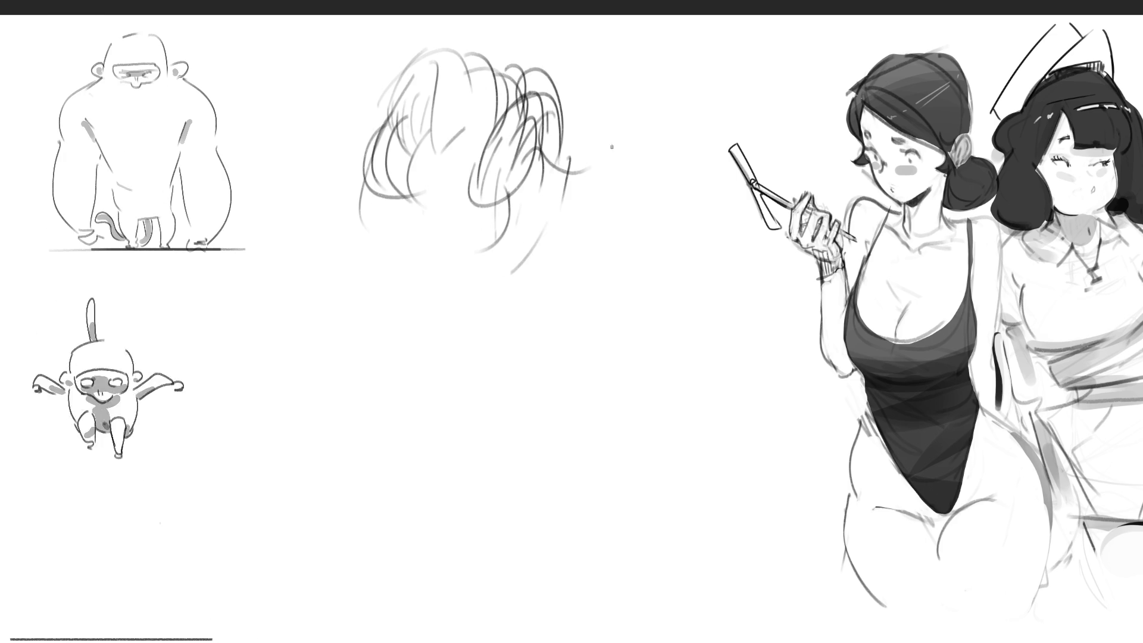
{"action": "left_click_drag", "start_coordinate": [480, 207], "coordinate": [455, 295]}
{"action": "left_click_drag", "start_coordinate": [443, 156], "coordinate": [428, 262]}
{"action": "left_click_drag", "start_coordinate": [358, 214], "coordinate": [396, 321]}
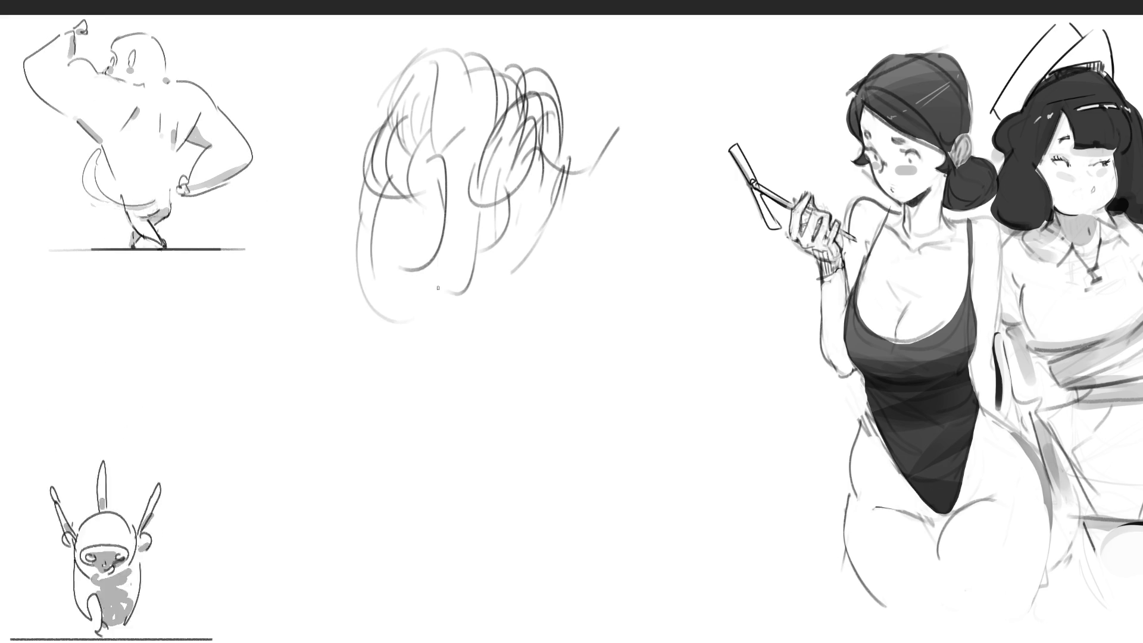
{"action": "left_click_drag", "start_coordinate": [440, 205], "coordinate": [425, 309]}
{"action": "left_click_drag", "start_coordinate": [554, 136], "coordinate": [545, 227]}
{"action": "left_click_drag", "start_coordinate": [563, 91], "coordinate": [554, 194]}
{"action": "left_click_drag", "start_coordinate": [541, 126], "coordinate": [525, 189]}
{"action": "left_click_drag", "start_coordinate": [545, 151], "coordinate": [517, 229]}
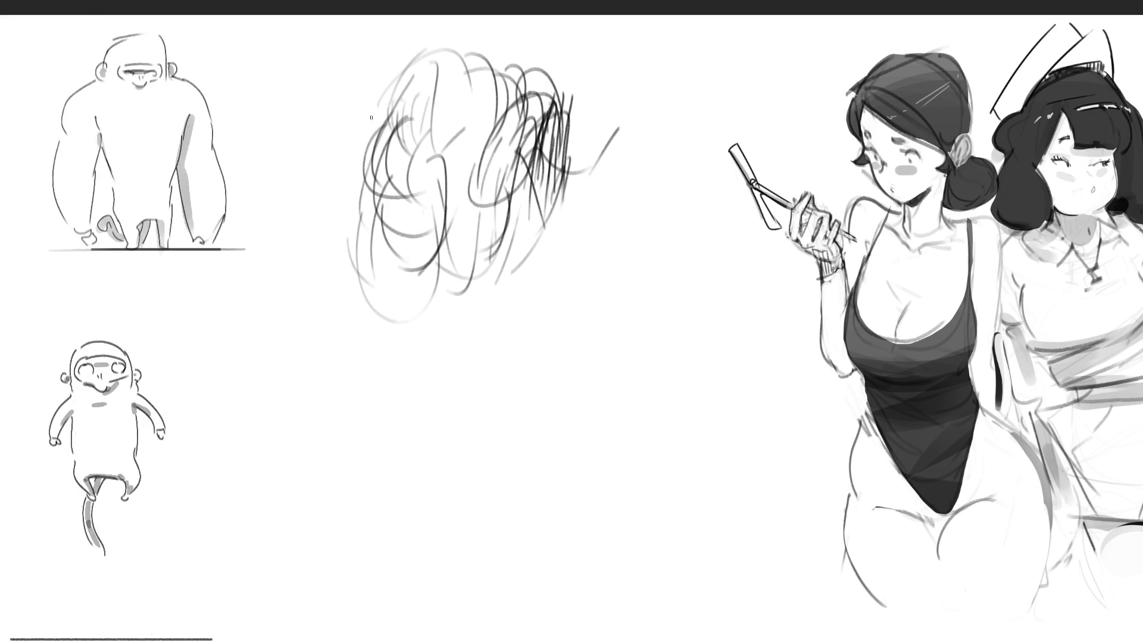
Fill the middle and lower scribble with hatching, plus loose loops at the lower left.
{"action": "left_click_drag", "start_coordinate": [444, 301], "coordinate": [375, 304]}
{"action": "left_click_drag", "start_coordinate": [511, 89], "coordinate": [390, 241]}
{"action": "left_click_drag", "start_coordinate": [508, 158], "coordinate": [509, 225]}
{"action": "left_click_drag", "start_coordinate": [580, 74], "coordinate": [495, 254]}
{"action": "left_click_drag", "start_coordinate": [590, 174], "coordinate": [534, 275]}
{"action": "left_click_drag", "start_coordinate": [527, 245], "coordinate": [451, 290]}
{"action": "left_click_drag", "start_coordinate": [555, 182], "coordinate": [518, 287]}
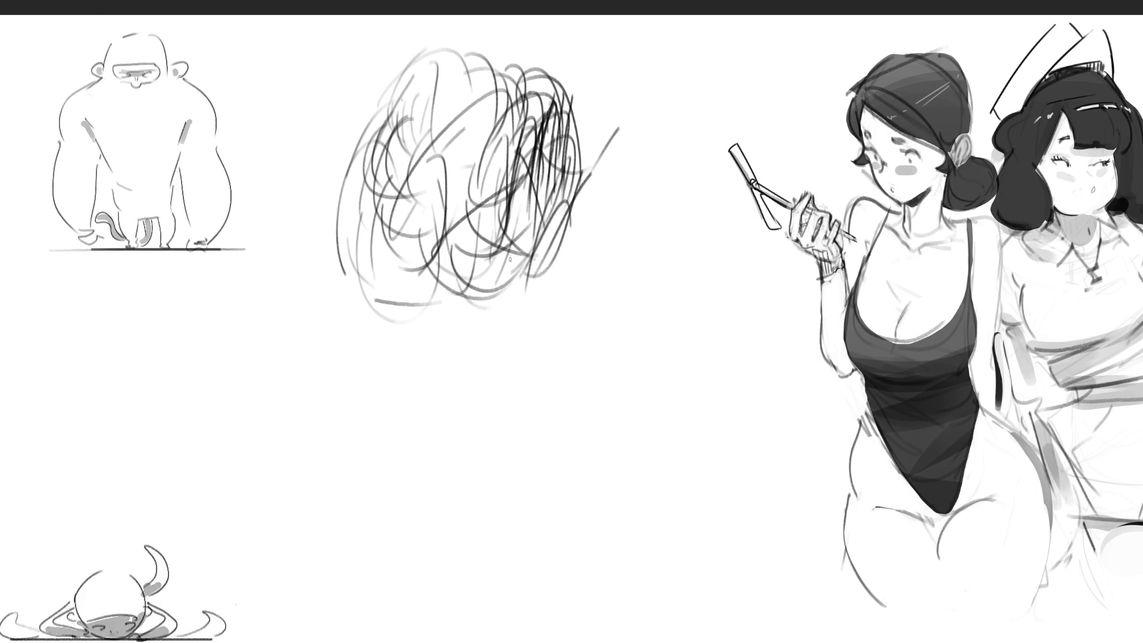
{"action": "left_click_drag", "start_coordinate": [605, 191], "coordinate": [500, 277]}
{"action": "left_click_drag", "start_coordinate": [444, 241], "coordinate": [435, 307]}
{"action": "left_click_drag", "start_coordinate": [467, 256], "coordinate": [402, 304]}
{"action": "left_click_drag", "start_coordinate": [536, 217], "coordinate": [515, 315]}
{"action": "left_click_drag", "start_coordinate": [416, 337], "coordinate": [494, 342]}
{"action": "left_click_drag", "start_coordinate": [563, 271], "coordinate": [540, 355]}
{"action": "left_click_drag", "start_coordinate": [455, 280], "coordinate": [499, 404]}
{"action": "left_click_drag", "start_coordinate": [548, 170], "coordinate": [512, 334]}
{"action": "left_click_drag", "start_coordinate": [545, 178], "coordinate": [518, 336]}
{"action": "mouse_move", "coordinate": [560, 158]}
{"action": "left_mouse_down"}
{"action": "mouse_move", "coordinate": [536, 315]}
{"action": "mouse_move", "coordinate": [572, 262]}
{"action": "left_mouse_up"}
{"action": "left_click_drag", "start_coordinate": [571, 178], "coordinate": [551, 275]}
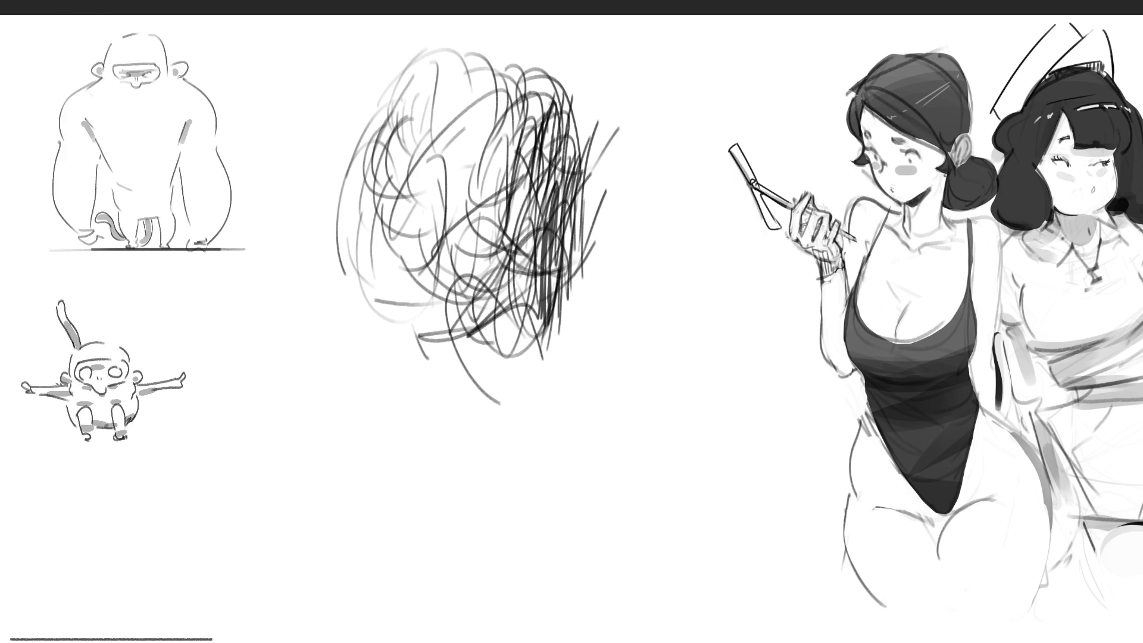
{"action": "left_click_drag", "start_coordinate": [357, 309], "coordinate": [407, 420]}
{"action": "left_click_drag", "start_coordinate": [339, 322], "coordinate": [409, 470]}
{"action": "mouse_move", "coordinate": [351, 262]}
{"action": "left_mouse_down"}
{"action": "mouse_move", "coordinate": [416, 413]}
{"action": "mouse_move", "coordinate": [321, 433]}
{"action": "left_mouse_up"}
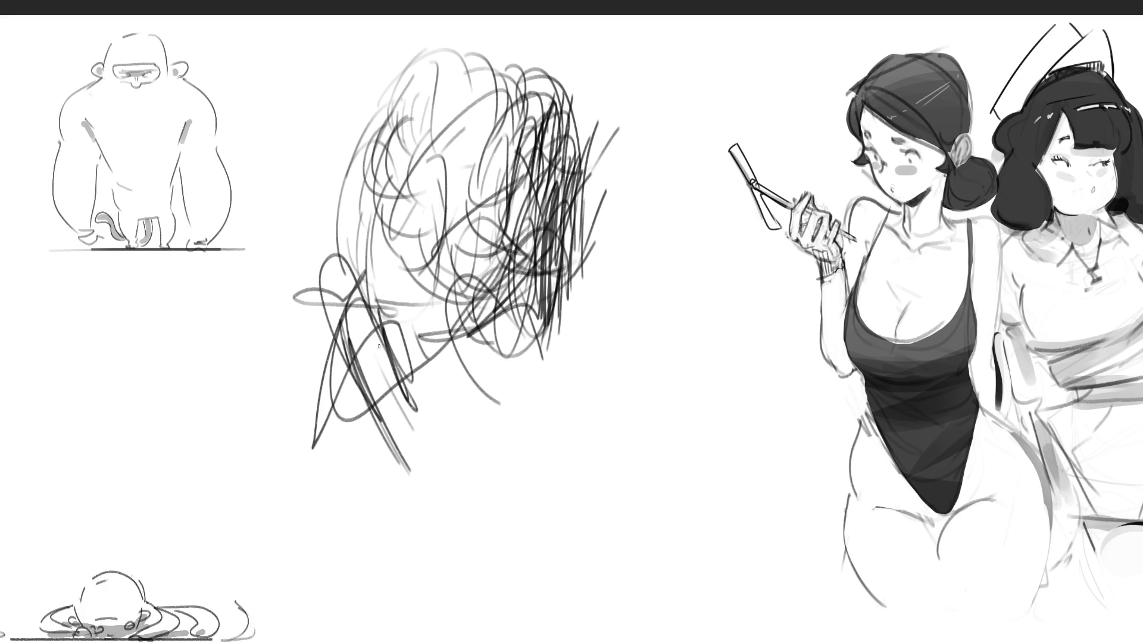
Darken the scribble's right edge with vertical strokes and a tall arch extending right.
{"action": "left_click_drag", "start_coordinate": [576, 227], "coordinate": [565, 321]}
{"action": "left_click_drag", "start_coordinate": [601, 138], "coordinate": [578, 294]}
{"action": "left_click_drag", "start_coordinate": [619, 227], "coordinate": [581, 344]}
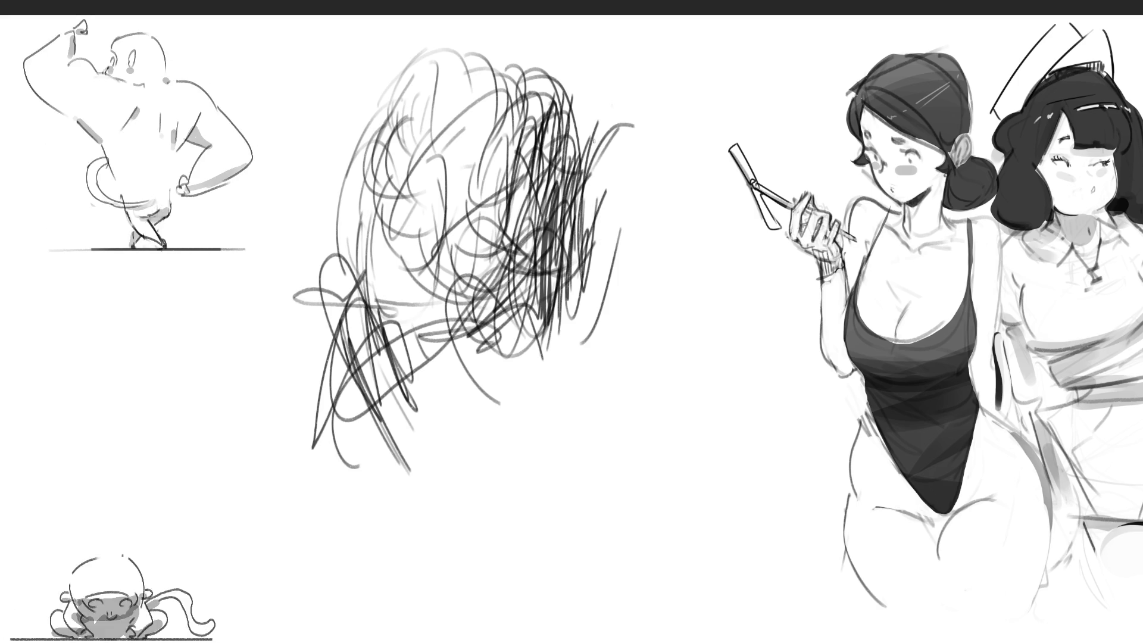
{"action": "left_click_drag", "start_coordinate": [616, 125], "coordinate": [590, 322]}
{"action": "left_click_drag", "start_coordinate": [595, 209], "coordinate": [557, 367]}
{"action": "left_click_drag", "start_coordinate": [563, 229], "coordinate": [548, 392]}
{"action": "left_click_drag", "start_coordinate": [602, 146], "coordinate": [561, 292]}
{"action": "left_click_drag", "start_coordinate": [606, 182], "coordinate": [580, 357]}
{"action": "left_click_drag", "start_coordinate": [613, 206], "coordinate": [559, 410]}
{"action": "left_click_drag", "start_coordinate": [586, 369], "coordinate": [485, 350]}
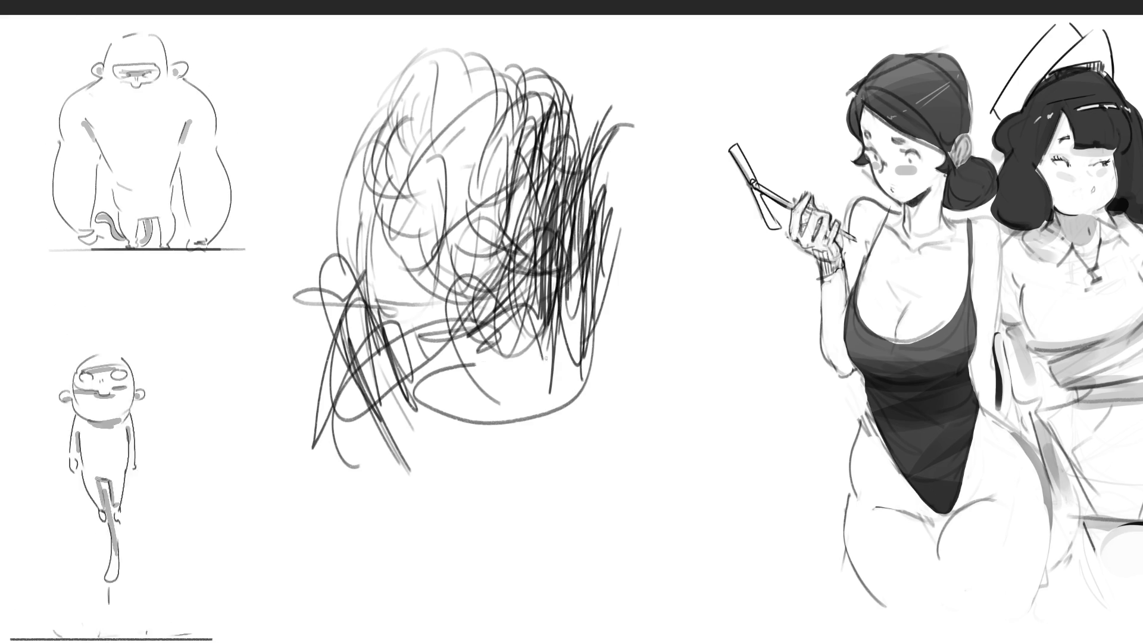
{"action": "mouse_move", "coordinate": [586, 304]}
{"action": "left_mouse_down"}
{"action": "mouse_move", "coordinate": [430, 424]}
{"action": "mouse_move", "coordinate": [443, 407]}
{"action": "left_mouse_up"}
{"action": "mouse_move", "coordinate": [580, 188]}
{"action": "left_mouse_down"}
{"action": "mouse_move", "coordinate": [473, 375]}
{"action": "mouse_move", "coordinate": [541, 297]}
{"action": "left_mouse_up"}
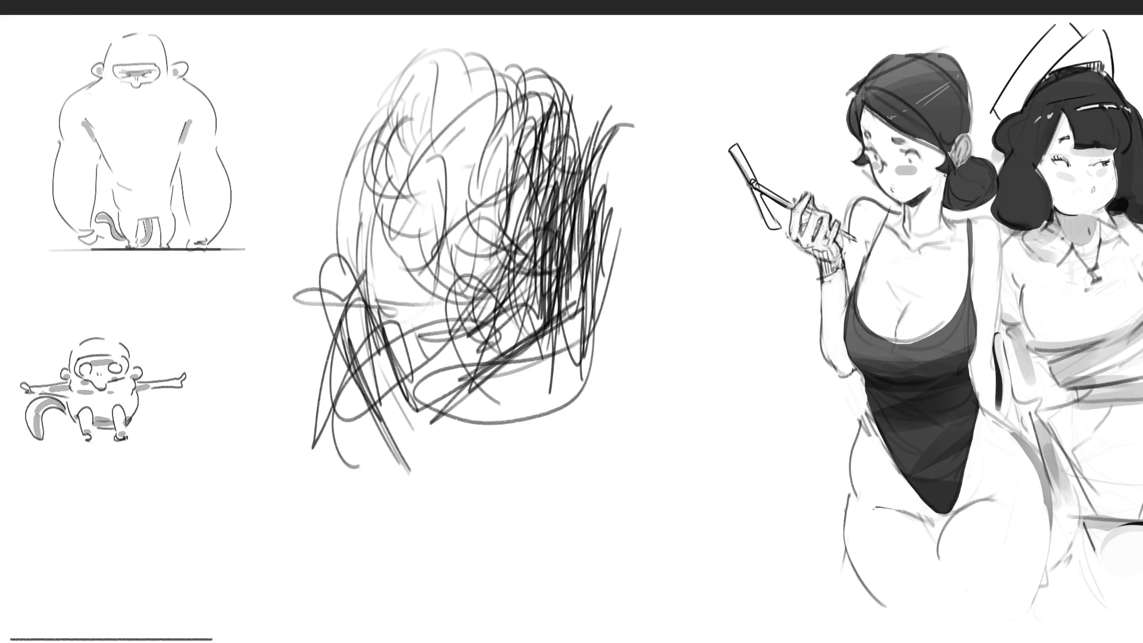
{"action": "left_click_drag", "start_coordinate": [571, 56], "coordinate": [622, 244]}
{"action": "left_click_drag", "start_coordinate": [602, 105], "coordinate": [609, 184]}
{"action": "left_click_drag", "start_coordinate": [625, 224], "coordinate": [622, 312]}
{"action": "left_click_drag", "start_coordinate": [536, 393], "coordinate": [655, 351]}
{"action": "left_click_drag", "start_coordinate": [643, 143], "coordinate": [658, 306]}
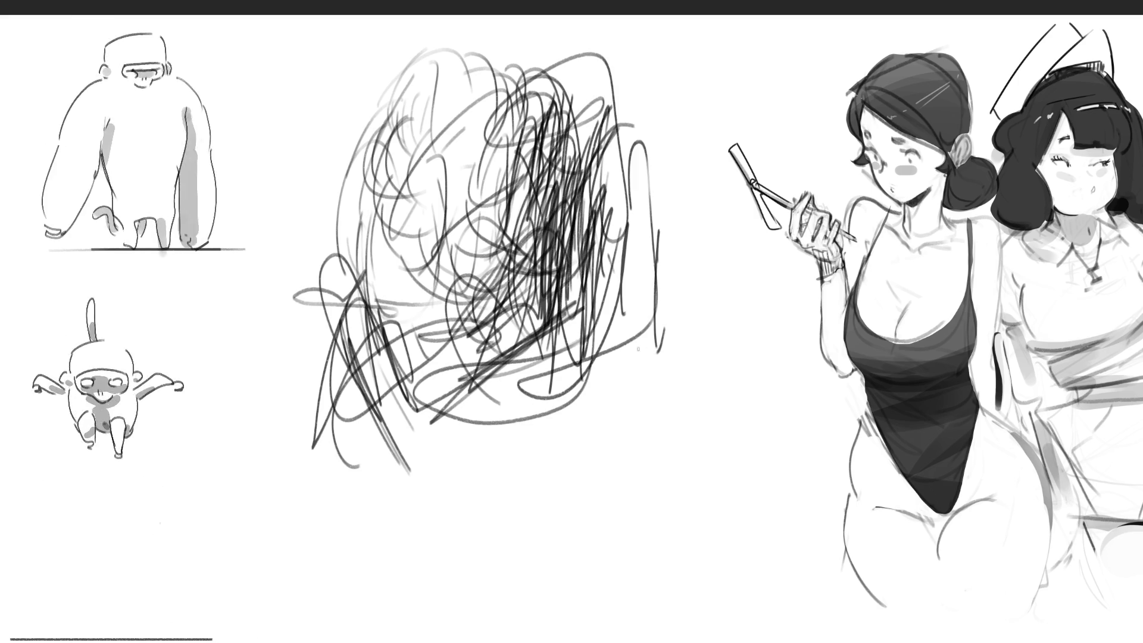
{"action": "left_click_drag", "start_coordinate": [655, 197], "coordinate": [700, 316]}
{"action": "left_click_drag", "start_coordinate": [644, 92], "coordinate": [657, 289]}
{"action": "left_click_drag", "start_coordinate": [655, 196], "coordinate": [622, 327]}
{"action": "left_click_drag", "start_coordinate": [637, 286], "coordinate": [494, 339]}
{"action": "left_click_drag", "start_coordinate": [646, 93], "coordinate": [727, 199]}
{"action": "left_click_drag", "start_coordinate": [739, 301], "coordinate": [575, 348]}
{"action": "mouse_move", "coordinate": [539, 333]}
{"action": "left_mouse_down"}
{"action": "mouse_move", "coordinate": [661, 292]}
{"action": "mouse_move", "coordinate": [444, 401]}
{"action": "left_mouse_up"}
Cover the area below the scribble with long diagonal zig-zag hatching and large loops.
{"action": "left_click_drag", "start_coordinate": [720, 239], "coordinate": [488, 375]}
{"action": "left_click_drag", "start_coordinate": [678, 238], "coordinate": [551, 375]}
{"action": "left_click_drag", "start_coordinate": [688, 315], "coordinate": [521, 411]}
{"action": "left_click_drag", "start_coordinate": [502, 425], "coordinate": [448, 463]}
{"action": "mouse_move", "coordinate": [700, 384]}
{"action": "left_mouse_down"}
{"action": "mouse_move", "coordinate": [498, 480]}
{"action": "mouse_move", "coordinate": [514, 494]}
{"action": "left_mouse_up"}
{"action": "left_click_drag", "start_coordinate": [696, 426], "coordinate": [506, 518]}
{"action": "left_click_drag", "start_coordinate": [671, 454], "coordinate": [496, 529]}
{"action": "mouse_move", "coordinate": [659, 441]}
{"action": "left_mouse_down"}
{"action": "mouse_move", "coordinate": [494, 542]}
{"action": "mouse_move", "coordinate": [518, 536]}
{"action": "left_mouse_up"}
{"action": "left_click_drag", "start_coordinate": [668, 366], "coordinate": [529, 500]}
{"action": "left_click_drag", "start_coordinate": [684, 336], "coordinate": [512, 514]}
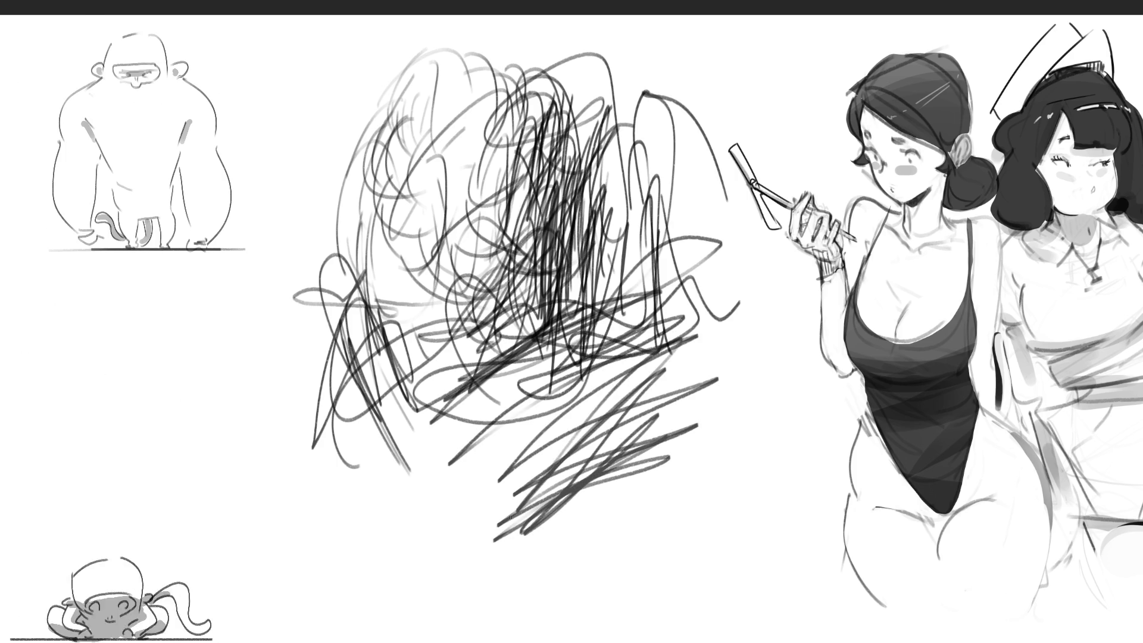
{"action": "left_click_drag", "start_coordinate": [677, 311], "coordinate": [512, 513]}
{"action": "left_click_drag", "start_coordinate": [644, 325], "coordinate": [503, 498]}
{"action": "left_click_drag", "start_coordinate": [677, 295], "coordinate": [513, 479]}
{"action": "mouse_move", "coordinate": [718, 266]}
{"action": "left_mouse_down"}
{"action": "mouse_move", "coordinate": [546, 468]}
{"action": "mouse_move", "coordinate": [679, 452]}
{"action": "left_mouse_up"}
{"action": "left_click_drag", "start_coordinate": [664, 503], "coordinate": [456, 619]}
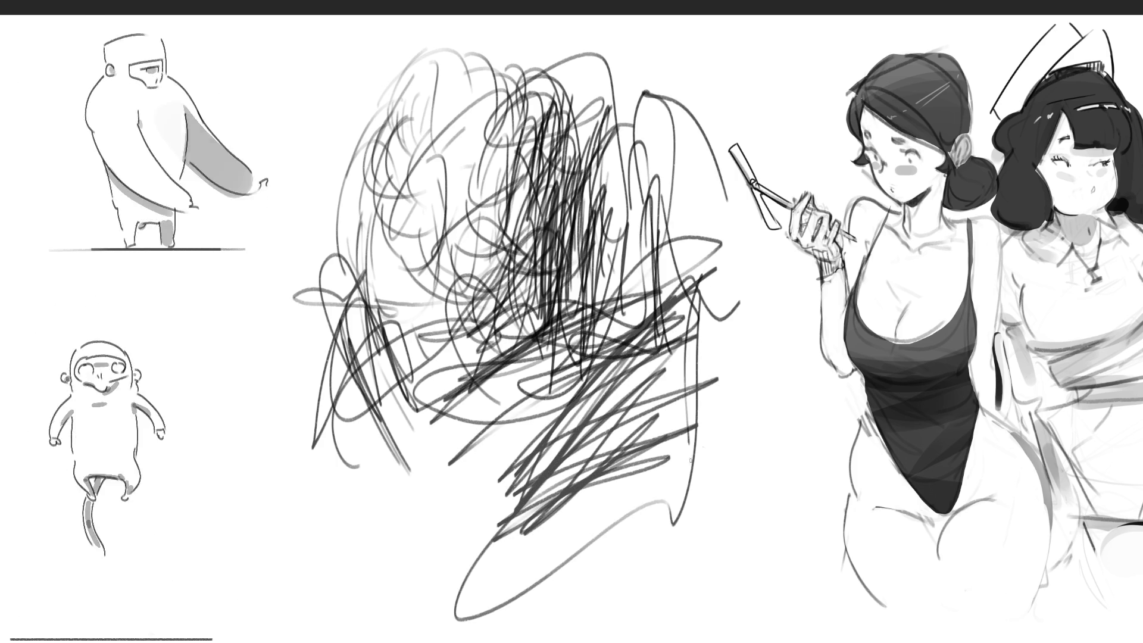
{"action": "left_click_drag", "start_coordinate": [738, 423], "coordinate": [475, 582]}
{"action": "left_click_drag", "start_coordinate": [658, 360], "coordinate": [709, 515]}
{"action": "left_click_drag", "start_coordinate": [512, 390], "coordinate": [405, 536]}
{"action": "left_click_drag", "start_coordinate": [458, 414], "coordinate": [407, 236]}
{"action": "mouse_move", "coordinate": [416, 351]}
{"action": "left_mouse_down"}
{"action": "mouse_move", "coordinate": [377, 223]}
{"action": "mouse_move", "coordinate": [375, 259]}
{"action": "left_mouse_up"}
Darken the upper-left part and add dense strokes across the whole scribble.
{"action": "left_click_drag", "start_coordinate": [486, 62], "coordinate": [393, 162]}
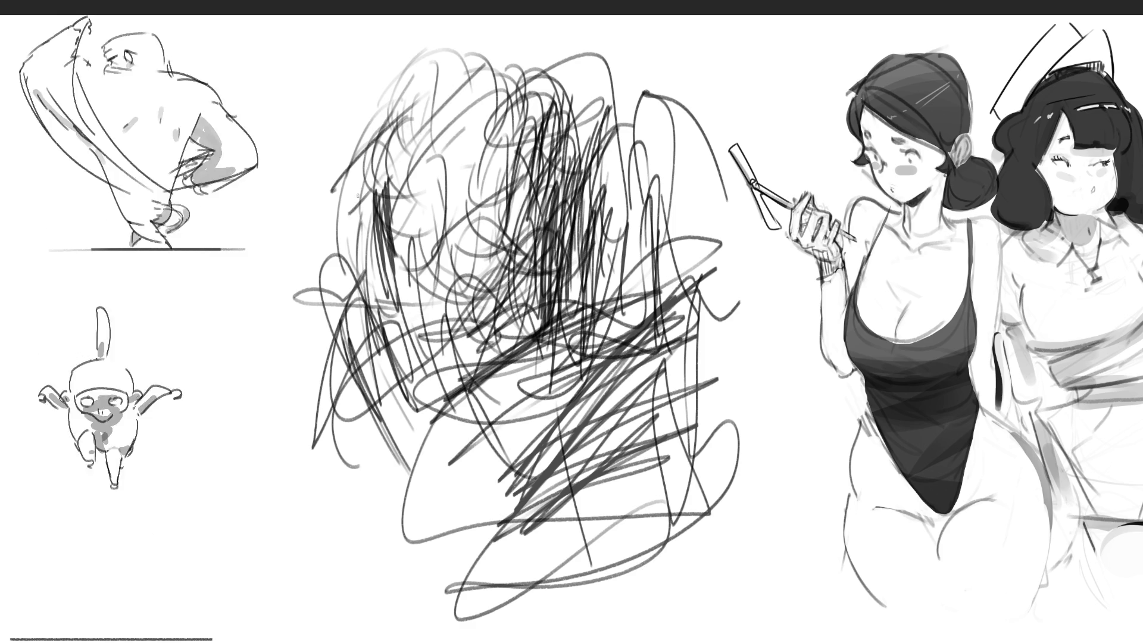
{"action": "left_click_drag", "start_coordinate": [470, 90], "coordinate": [346, 216]}
{"action": "left_click_drag", "start_coordinate": [456, 125], "coordinate": [312, 279]}
{"action": "left_click_drag", "start_coordinate": [496, 148], "coordinate": [418, 243]}
{"action": "left_click_drag", "start_coordinate": [536, 113], "coordinate": [410, 322]}
{"action": "mouse_move", "coordinate": [482, 268]}
{"action": "left_mouse_down"}
{"action": "mouse_move", "coordinate": [351, 470]}
{"action": "mouse_move", "coordinate": [413, 557]}
{"action": "left_mouse_up"}
{"action": "left_click_drag", "start_coordinate": [613, 166], "coordinate": [477, 262]}
{"action": "mouse_move", "coordinate": [417, 416]}
{"action": "left_mouse_down"}
{"action": "mouse_move", "coordinate": [633, 417]}
{"action": "mouse_move", "coordinate": [687, 527]}
{"action": "left_mouse_up"}
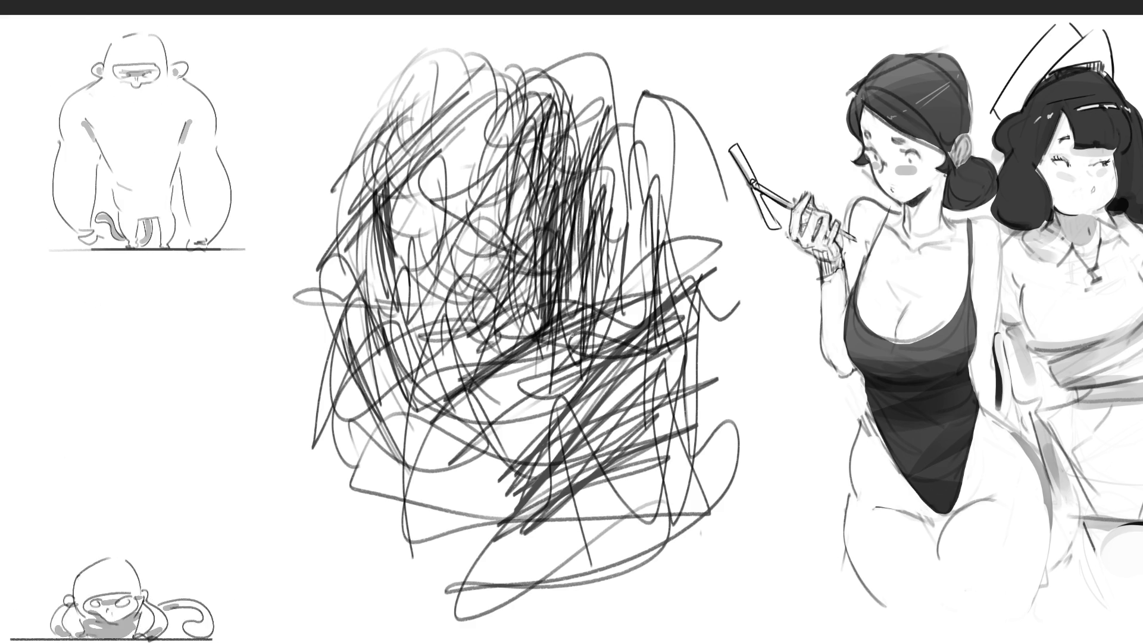
Sweep a large soft low-opacity eraser over the dense scribble until it turns pale grey.
{"action": "mouse_move", "coordinate": [571, 334]}
{"action": "left_mouse_down"}
{"action": "mouse_move", "coordinate": [498, 54]}
{"action": "mouse_move", "coordinate": [417, 239]}
{"action": "mouse_move", "coordinate": [609, 512]}
{"action": "mouse_move", "coordinate": [477, 149]}
{"action": "mouse_move", "coordinate": [459, 358]}
{"action": "mouse_move", "coordinate": [565, 476]}
{"action": "left_mouse_up"}
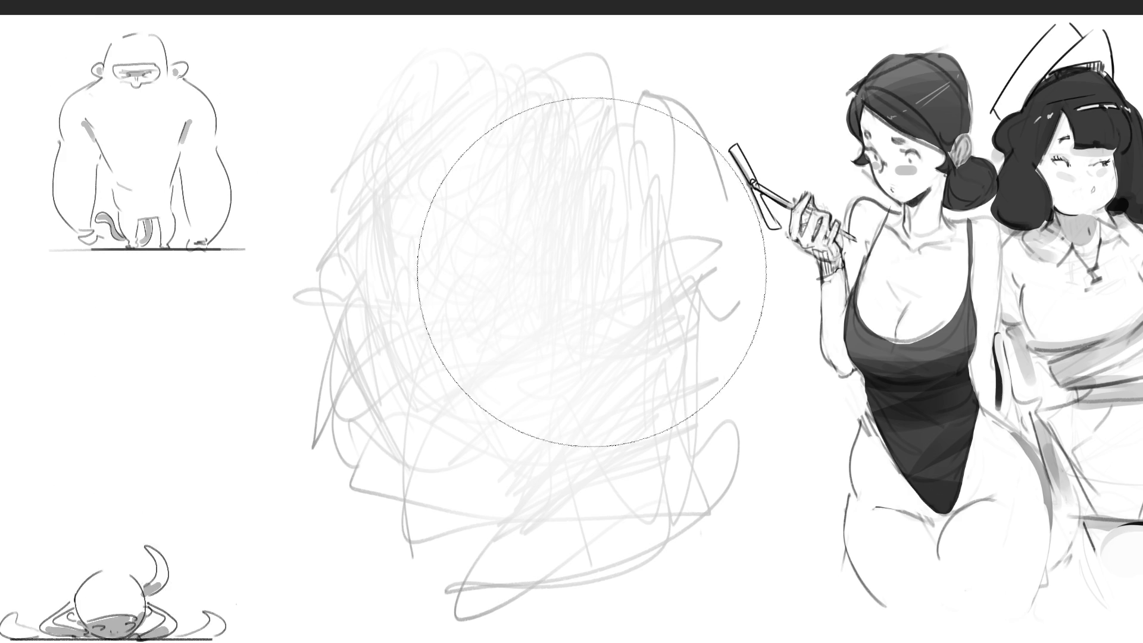
Move and resize the woman-in-glasses reference illustration and commit the transform.
{"action": "mouse_move", "coordinate": [587, 454]}
{"action": "left_mouse_down"}
{"action": "mouse_move", "coordinate": [472, 306]}
{"action": "mouse_move", "coordinate": [615, 466]}
{"action": "mouse_move", "coordinate": [733, 642]}
{"action": "mouse_move", "coordinate": [697, 601]}
{"action": "left_mouse_up"}
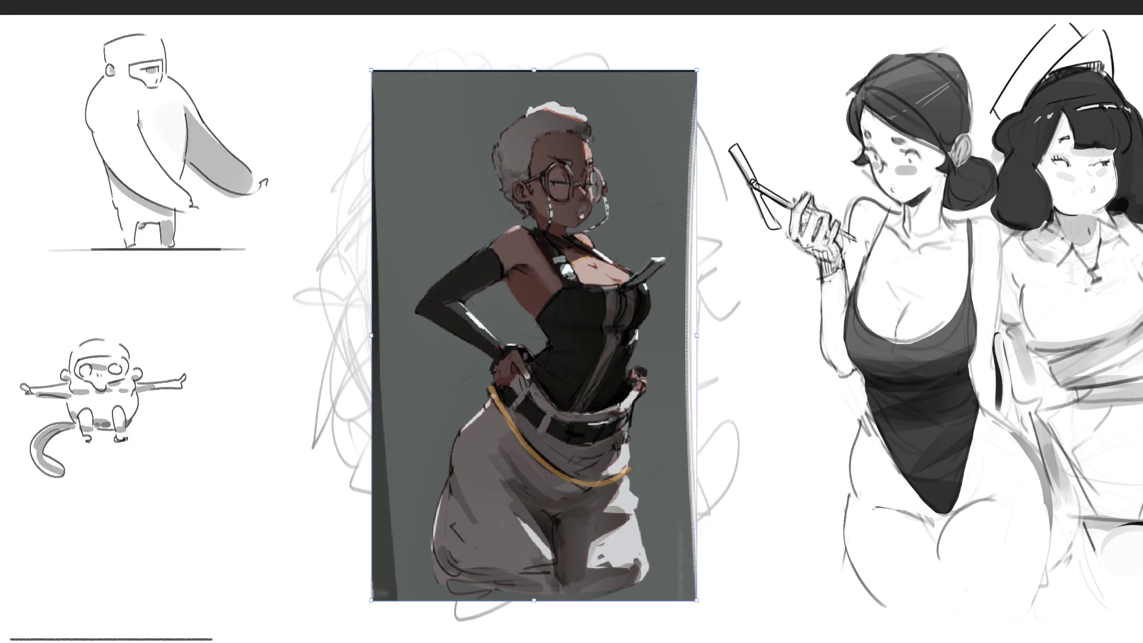
{"action": "key", "text": "Return"}
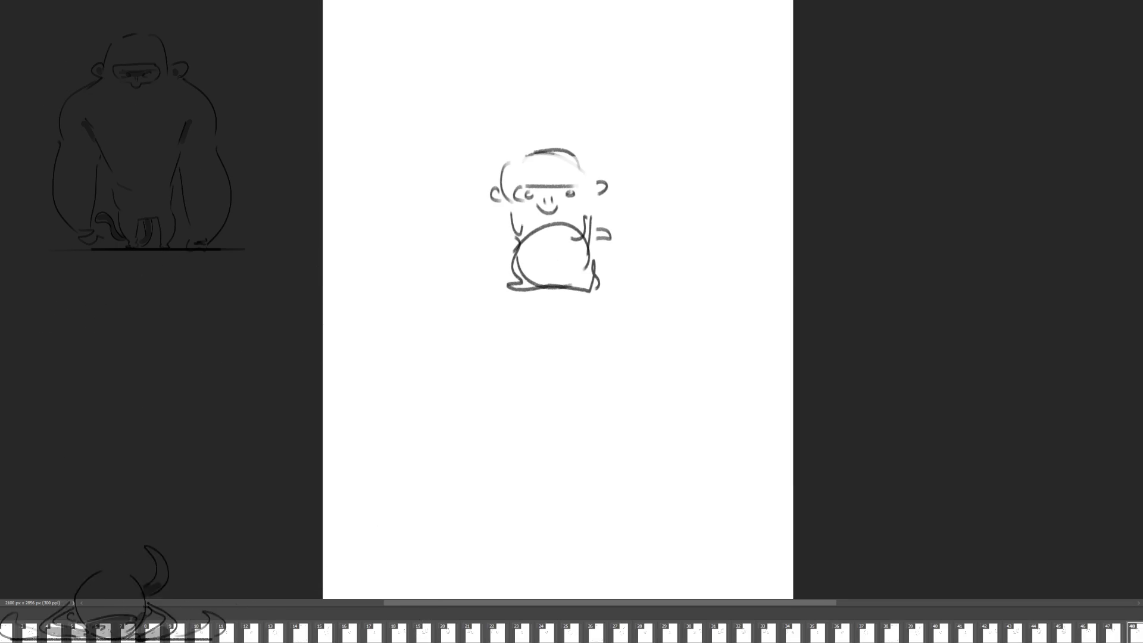
Play the small character's animation starting from frame 2.
{"action": "key", "text": "space"}
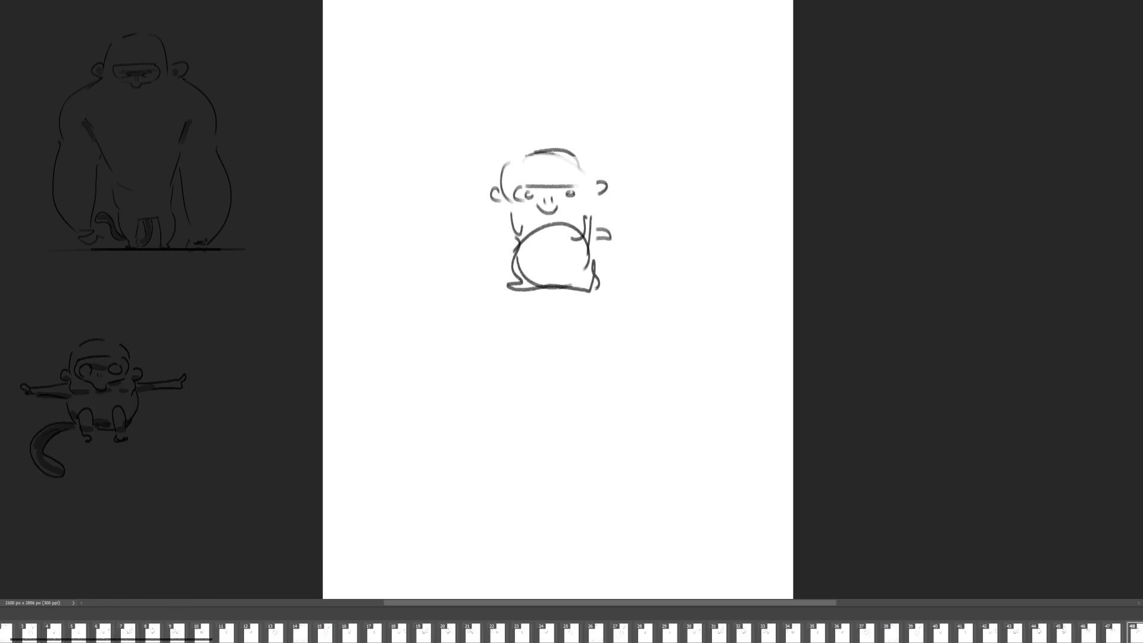
{"action": "key", "text": "space"}
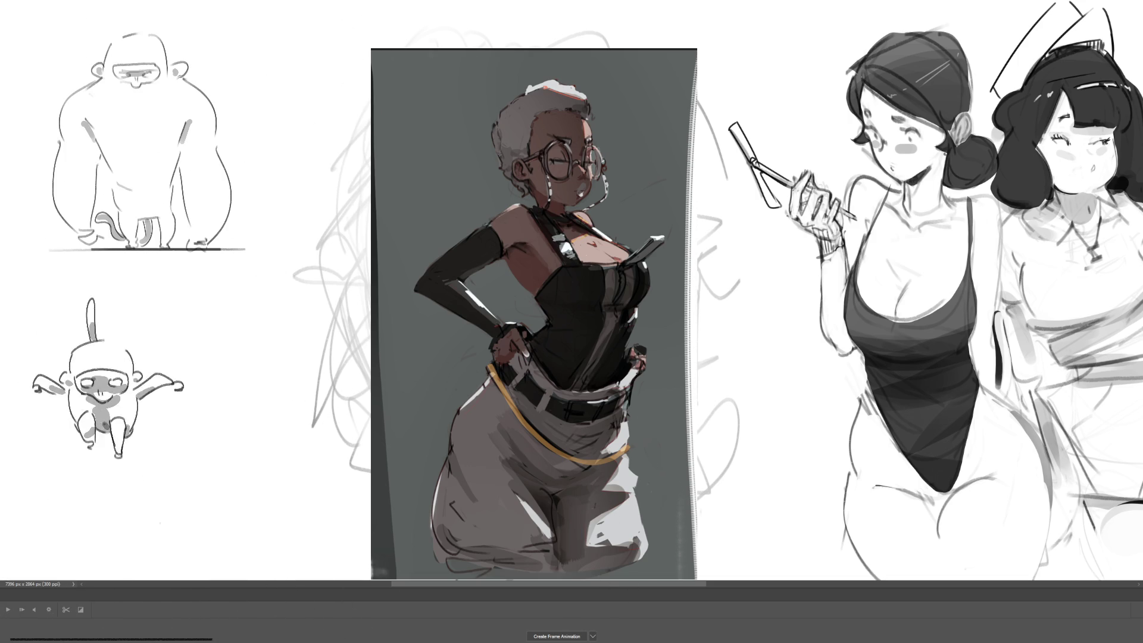
Hide the animation timeline and panels to clear the view over the scribble.
{"action": "key", "text": "Tab"}
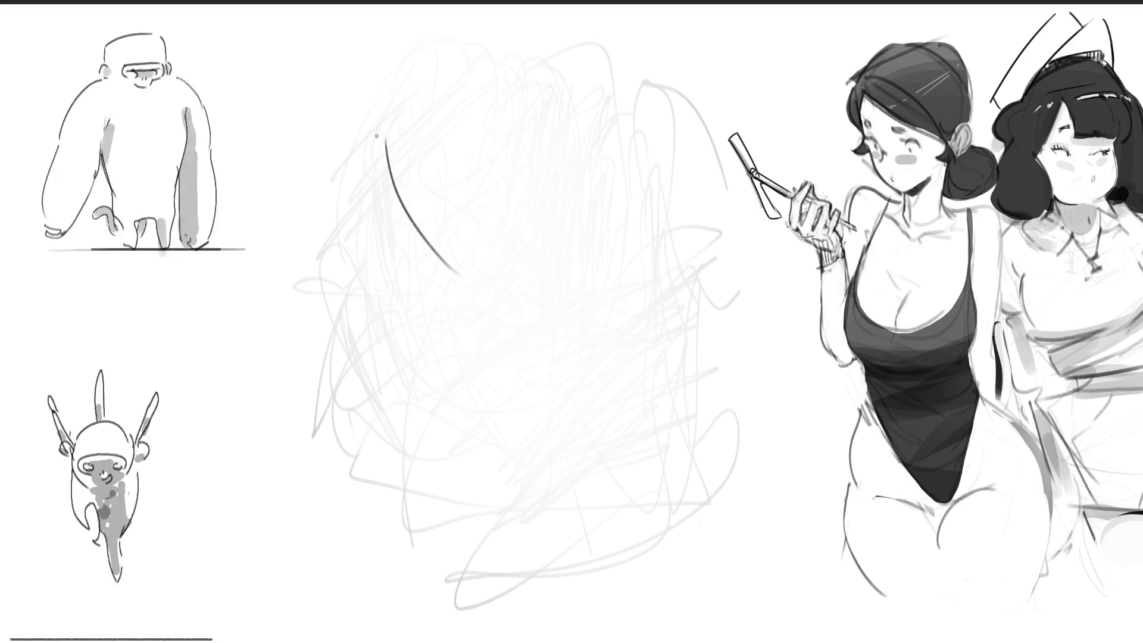
Undo the first curve, then draw the head outline, hair arcs and chin line.
{"action": "key", "text": "ctrl+z"}
{"action": "left_click_drag", "start_coordinate": [384, 124], "coordinate": [515, 19]}
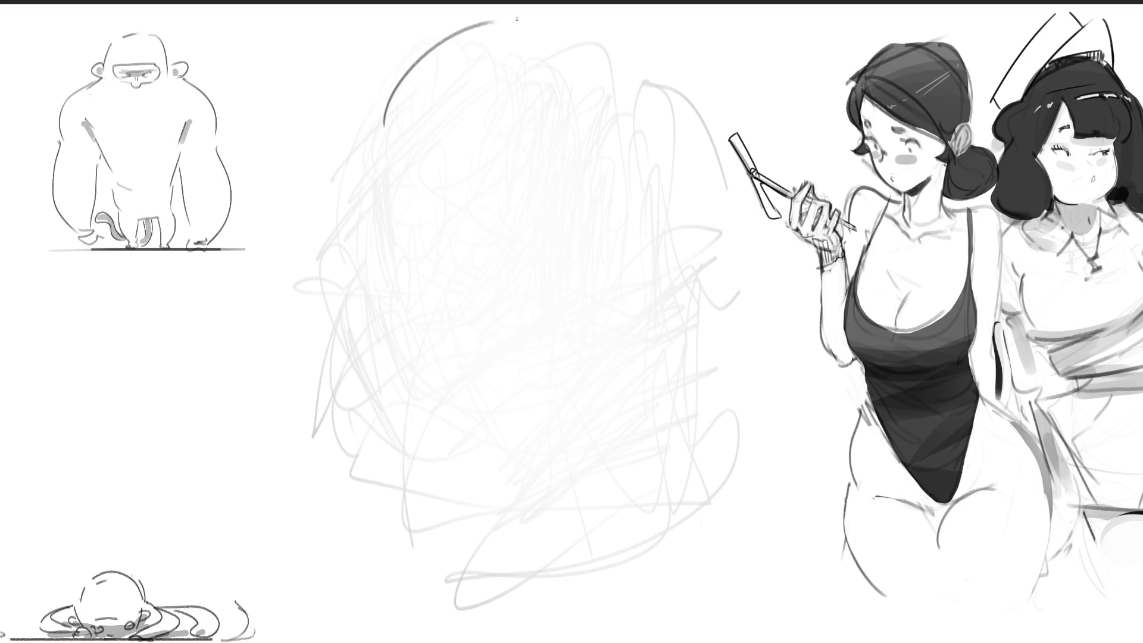
{"action": "left_click_drag", "start_coordinate": [391, 88], "coordinate": [405, 311]}
{"action": "left_click_drag", "start_coordinate": [387, 113], "coordinate": [586, 250]}
{"action": "left_click_drag", "start_coordinate": [407, 309], "coordinate": [521, 342]}
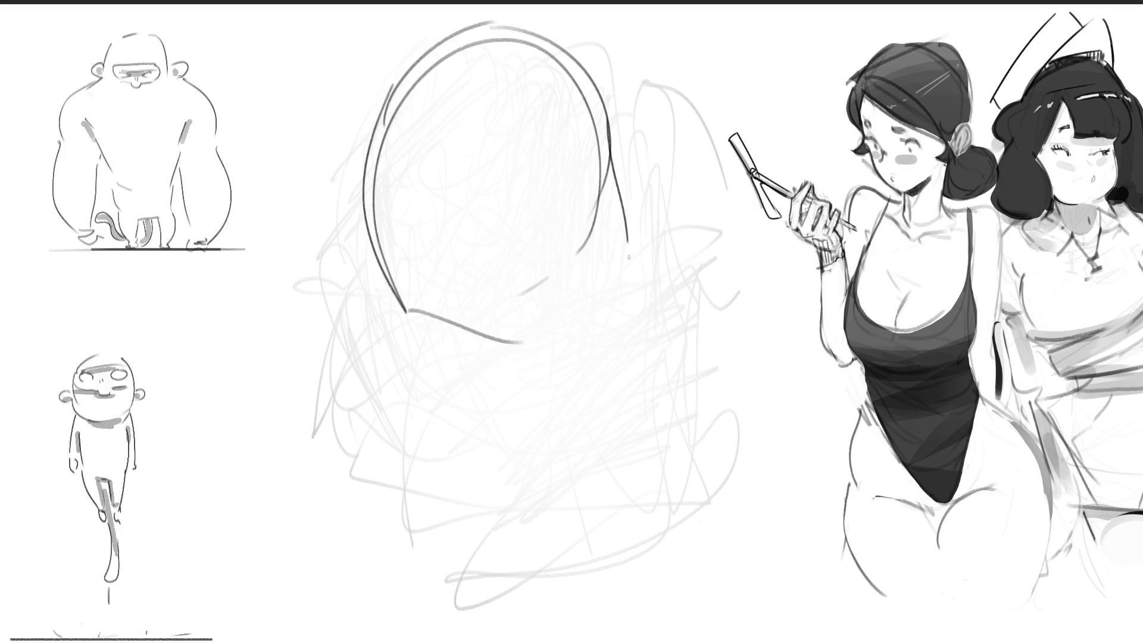
{"action": "left_click_drag", "start_coordinate": [609, 91], "coordinate": [622, 309]}
{"action": "left_click_drag", "start_coordinate": [500, 64], "coordinate": [374, 232]}
{"action": "left_click_drag", "start_coordinate": [606, 141], "coordinate": [367, 208]}
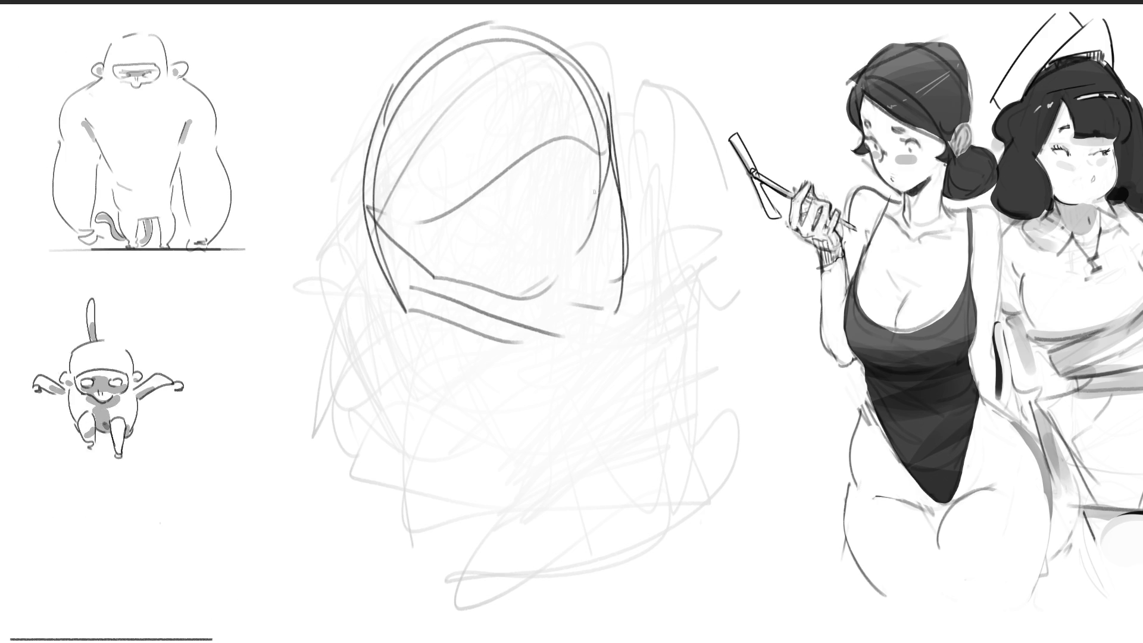
Draw the closed eyes, redo the lower-face line, and add an ear on the right.
{"action": "left_click_drag", "start_coordinate": [455, 239], "coordinate": [479, 229]}
{"action": "mouse_move", "coordinate": [564, 153]}
{"action": "left_mouse_down"}
{"action": "mouse_move", "coordinate": [521, 197]}
{"action": "mouse_move", "coordinate": [571, 178]}
{"action": "mouse_move", "coordinate": [563, 202]}
{"action": "left_mouse_up"}
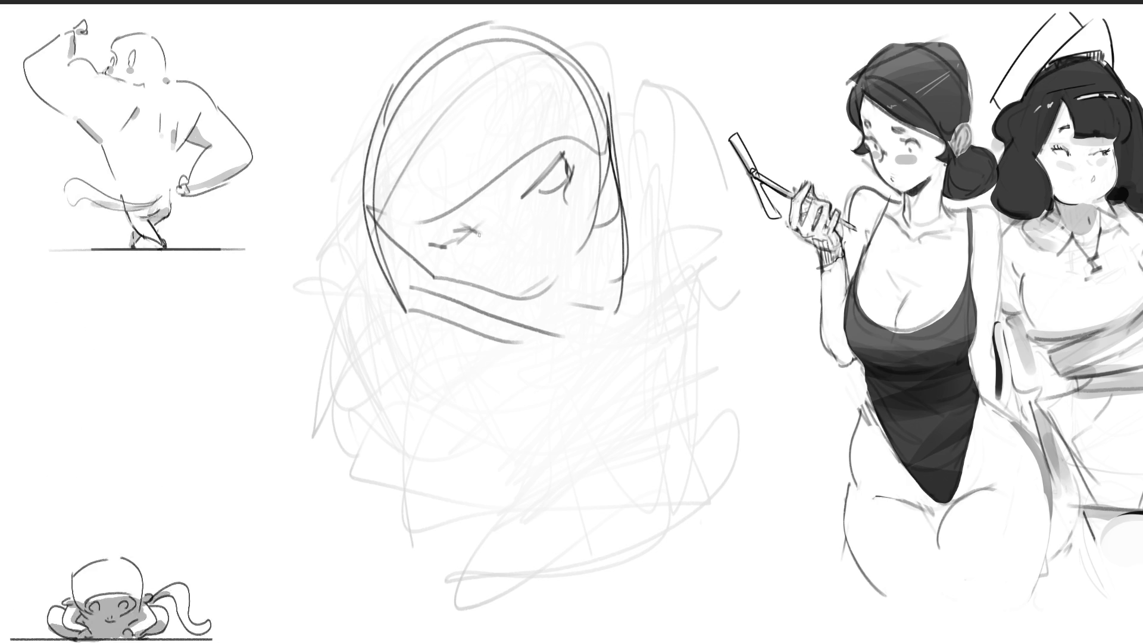
{"action": "left_click_drag", "start_coordinate": [475, 230], "coordinate": [485, 244]}
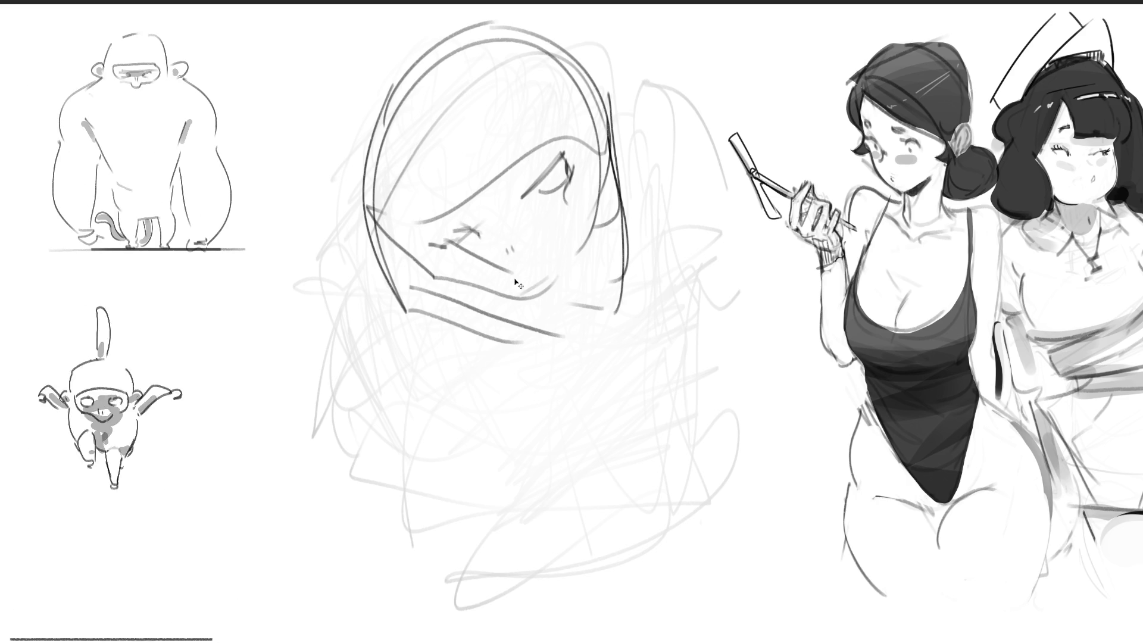
{"action": "key", "text": "ctrl+z"}
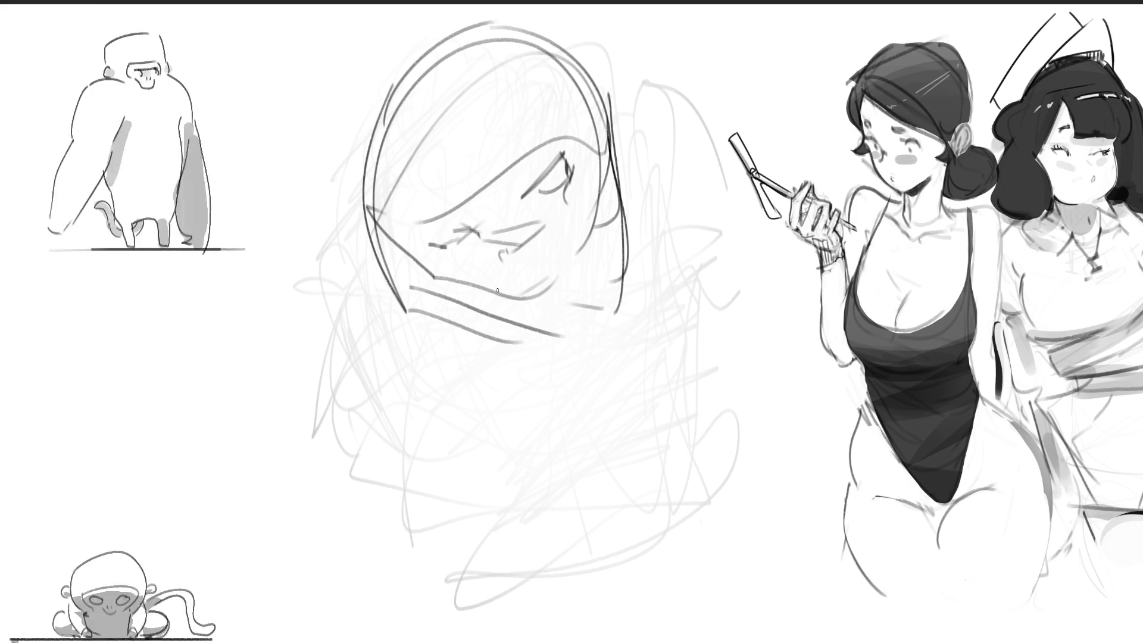
{"action": "left_click_drag", "start_coordinate": [430, 247], "coordinate": [483, 277]}
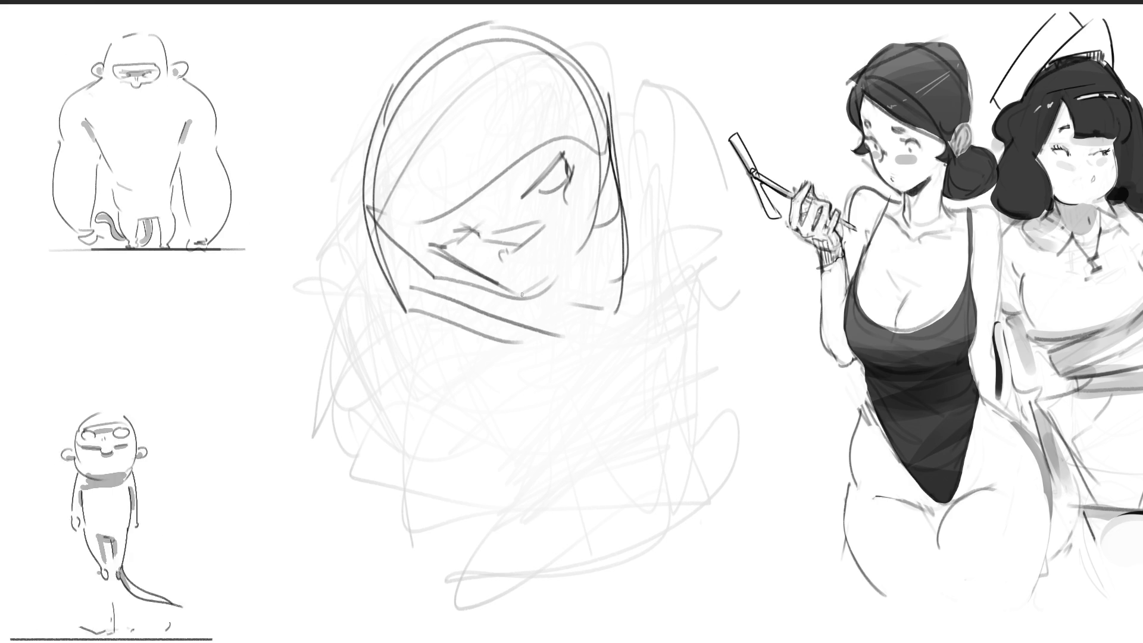
{"action": "left_click_drag", "start_coordinate": [613, 94], "coordinate": [604, 143]}
{"action": "left_click_drag", "start_coordinate": [374, 188], "coordinate": [386, 209]}
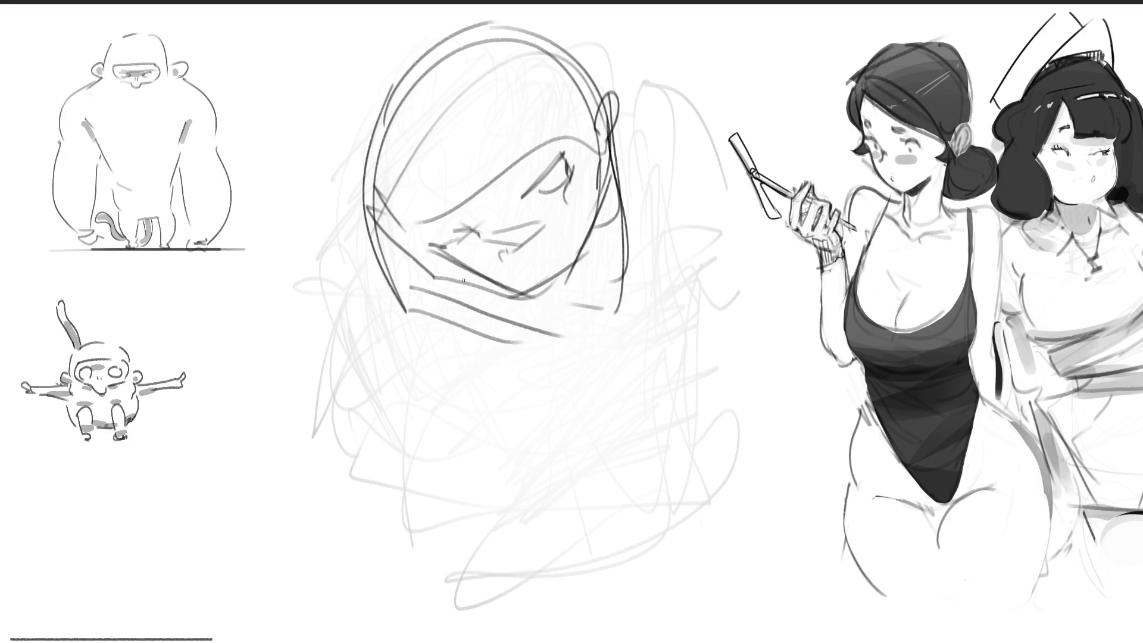
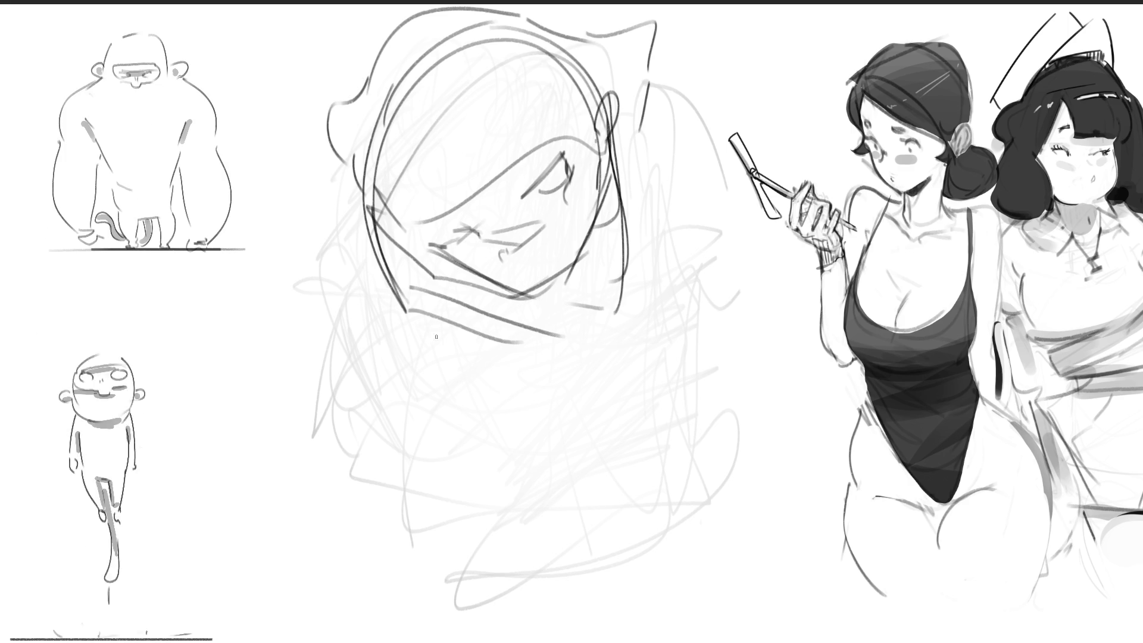
Add loose dark strokes over the scribbled central head, including a curve on its right side.
{"action": "left_click_drag", "start_coordinate": [529, 96], "coordinate": [523, 196]}
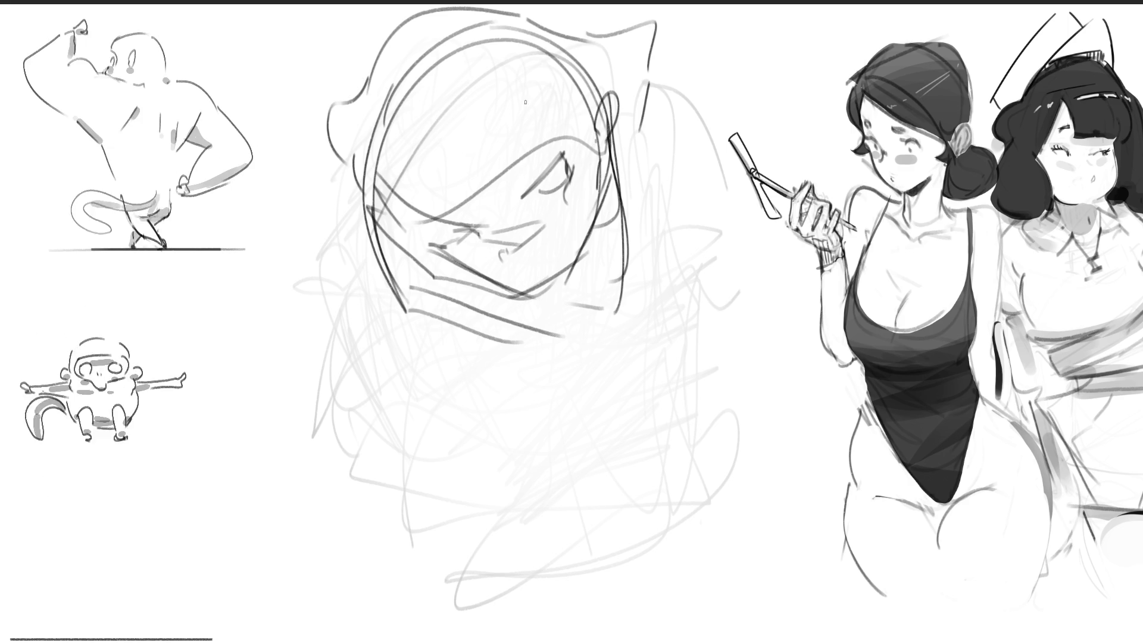
{"action": "left_click_drag", "start_coordinate": [481, 148], "coordinate": [488, 208]}
{"action": "left_click_drag", "start_coordinate": [541, 84], "coordinate": [575, 179]}
{"action": "mouse_move", "coordinate": [571, 108]}
{"action": "left_mouse_down"}
{"action": "mouse_move", "coordinate": [593, 237]}
{"action": "mouse_move", "coordinate": [598, 137]}
{"action": "left_mouse_up"}
{"action": "left_click_drag", "start_coordinate": [598, 135], "coordinate": [607, 275]}
{"action": "left_click_drag", "start_coordinate": [638, 106], "coordinate": [651, 149]}
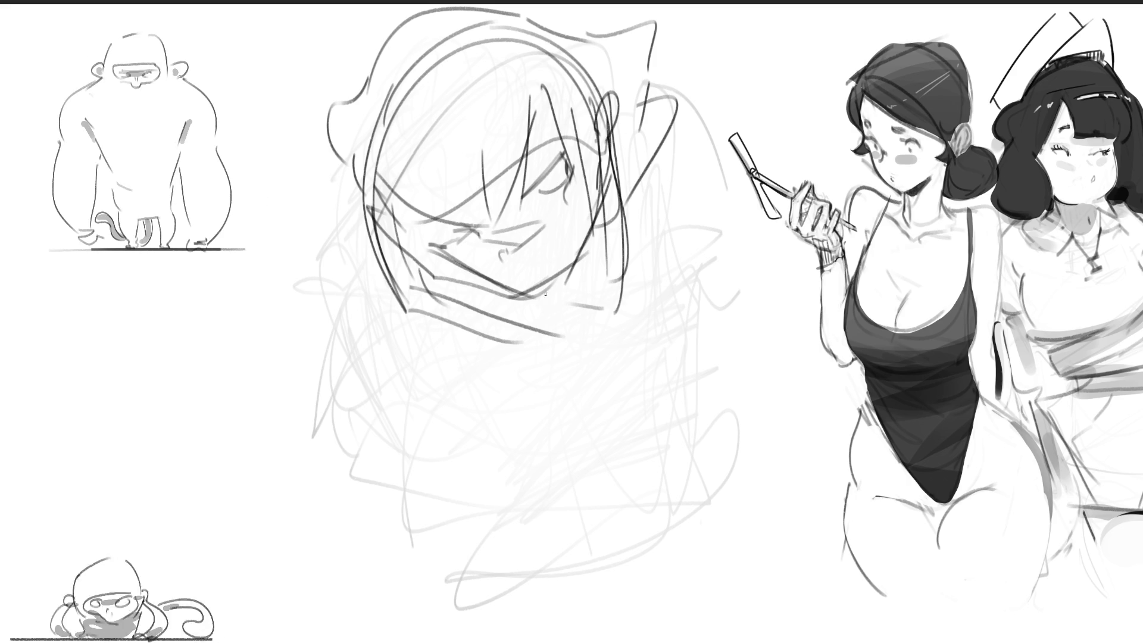
Rough in strokes across the lower middle, lower left and right of the figure.
{"action": "left_click_drag", "start_coordinate": [473, 295], "coordinate": [506, 360]}
{"action": "left_click_drag", "start_coordinate": [500, 312], "coordinate": [595, 344]}
{"action": "left_click_drag", "start_coordinate": [381, 260], "coordinate": [344, 301]}
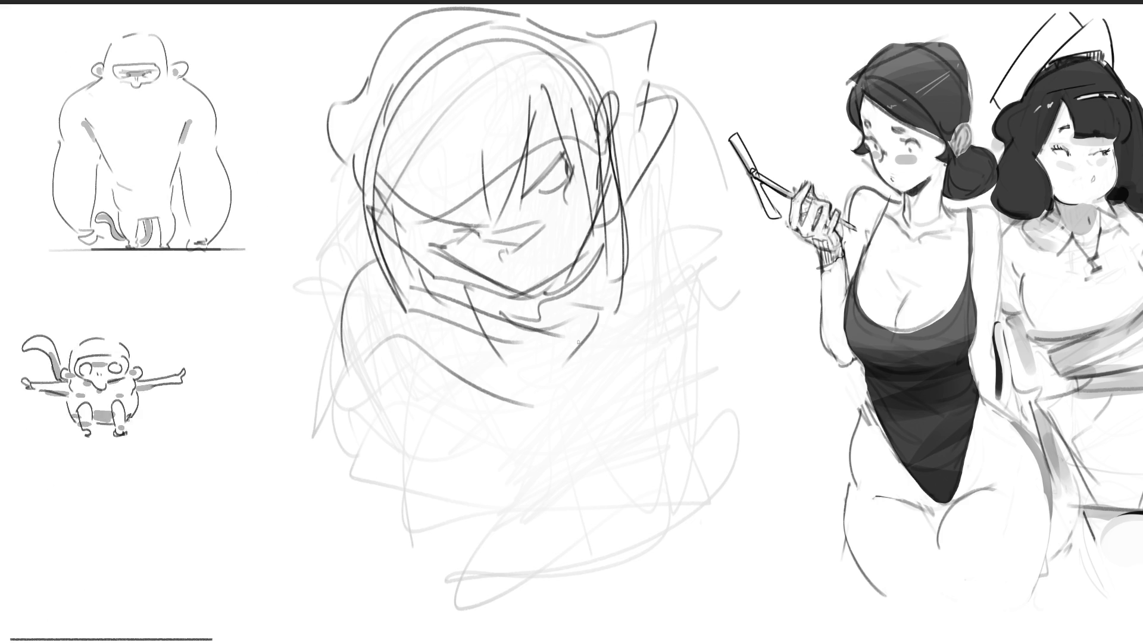
{"action": "left_click_drag", "start_coordinate": [667, 172], "coordinate": [625, 220]}
{"action": "left_click_drag", "start_coordinate": [682, 190], "coordinate": [649, 232]}
{"action": "left_click_drag", "start_coordinate": [645, 298], "coordinate": [566, 357]}
{"action": "left_click_drag", "start_coordinate": [684, 245], "coordinate": [676, 297]}
{"action": "left_click_drag", "start_coordinate": [566, 370], "coordinate": [506, 382]}
{"action": "left_click_drag", "start_coordinate": [450, 342], "coordinate": [433, 357]}
{"action": "left_click_drag", "start_coordinate": [411, 316], "coordinate": [482, 433]}
{"action": "left_click_drag", "start_coordinate": [372, 365], "coordinate": [419, 475]}
{"action": "mouse_move", "coordinate": [387, 416]}
{"action": "left_mouse_down"}
{"action": "mouse_move", "coordinate": [495, 364]}
{"action": "mouse_move", "coordinate": [626, 476]}
{"action": "left_mouse_up"}
Hatch the right edge, curve the shoulder and layer strokes across the lower middle.
{"action": "left_click_drag", "start_coordinate": [722, 336], "coordinate": [711, 434]}
{"action": "left_click_drag", "start_coordinate": [595, 324], "coordinate": [720, 332]}
{"action": "left_click_drag", "start_coordinate": [604, 289], "coordinate": [525, 399]}
{"action": "left_click_drag", "start_coordinate": [527, 284], "coordinate": [378, 368]}
{"action": "left_click_drag", "start_coordinate": [467, 361], "coordinate": [628, 297]}
{"action": "mouse_move", "coordinate": [652, 289]}
{"action": "left_mouse_down"}
{"action": "mouse_move", "coordinate": [649, 373]}
{"action": "mouse_move", "coordinate": [518, 393]}
{"action": "mouse_move", "coordinate": [351, 342]}
{"action": "left_mouse_up"}
Draw long body arcs below the head, then fade the whole sketch to light grey.
{"action": "mouse_move", "coordinate": [326, 328]}
{"action": "left_mouse_down"}
{"action": "mouse_move", "coordinate": [393, 524]}
{"action": "mouse_move", "coordinate": [449, 610]}
{"action": "left_mouse_up"}
{"action": "mouse_move", "coordinate": [411, 470]}
{"action": "left_mouse_down"}
{"action": "mouse_move", "coordinate": [539, 470]}
{"action": "mouse_move", "coordinate": [571, 595]}
{"action": "left_mouse_up"}
{"action": "mouse_move", "coordinate": [580, 470]}
{"action": "left_mouse_down"}
{"action": "mouse_move", "coordinate": [676, 444]}
{"action": "mouse_move", "coordinate": [664, 602]}
{"action": "left_mouse_up"}
{"action": "mouse_move", "coordinate": [699, 470]}
{"action": "left_mouse_down"}
{"action": "mouse_move", "coordinate": [673, 557]}
{"action": "mouse_move", "coordinate": [676, 544]}
{"action": "left_mouse_up"}
{"action": "left_click_drag", "start_coordinate": [688, 239], "coordinate": [708, 334]}
{"action": "left_click_drag", "start_coordinate": [712, 479], "coordinate": [667, 599]}
{"action": "left_click_drag", "start_coordinate": [375, 268], "coordinate": [384, 503]}
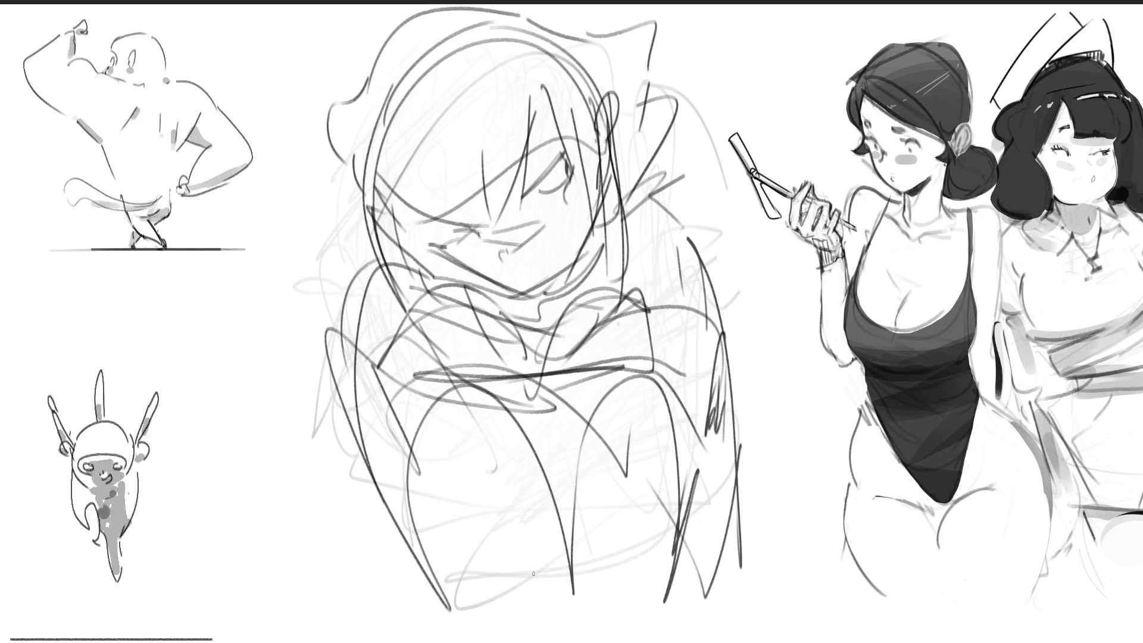
{"action": "mouse_move", "coordinate": [552, 365]}
{"action": "left_mouse_down"}
{"action": "mouse_move", "coordinate": [591, 395]}
{"action": "mouse_move", "coordinate": [630, 384]}
{"action": "mouse_move", "coordinate": [678, 425]}
{"action": "left_mouse_up"}
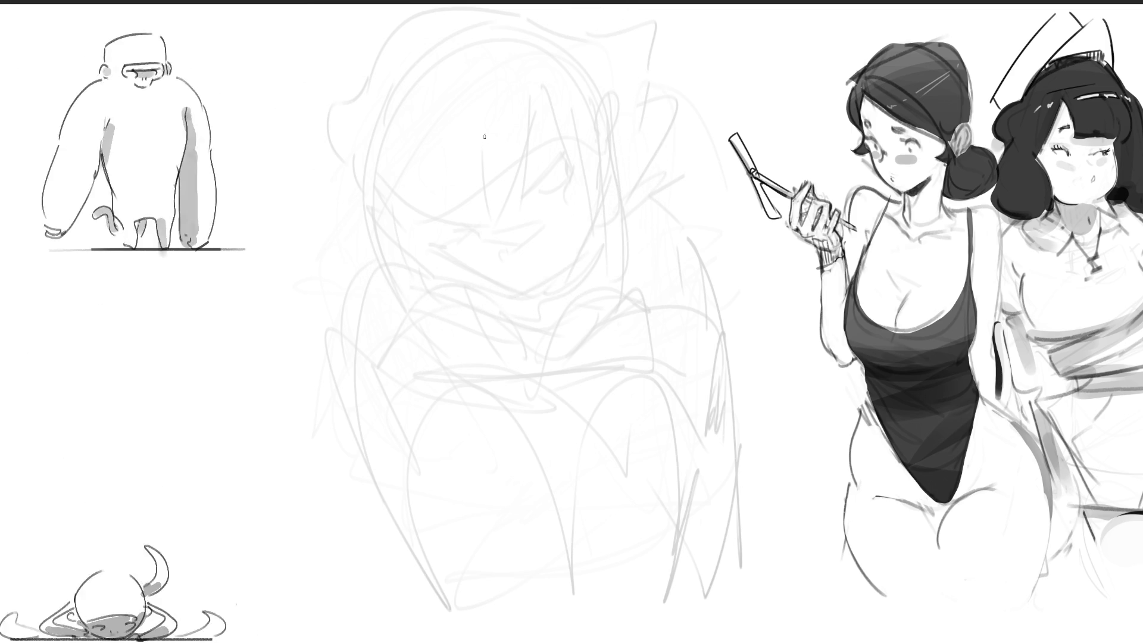
Draw the darker head contour, brow, two hair strokes and marks around the closed eye.
{"action": "left_click_drag", "start_coordinate": [462, 174], "coordinate": [494, 67]}
{"action": "left_click_drag", "start_coordinate": [581, 68], "coordinate": [596, 149]}
{"action": "mouse_move", "coordinate": [485, 119]}
{"action": "left_mouse_down"}
{"action": "mouse_move", "coordinate": [513, 157]}
{"action": "mouse_move", "coordinate": [569, 155]}
{"action": "left_mouse_up"}
{"action": "left_click_drag", "start_coordinate": [463, 84], "coordinate": [484, 221]}
{"action": "left_click_drag", "start_coordinate": [493, 96], "coordinate": [502, 228]}
{"action": "mouse_move", "coordinate": [596, 125]}
{"action": "left_mouse_down"}
{"action": "mouse_move", "coordinate": [590, 184]}
{"action": "mouse_move", "coordinate": [525, 199]}
{"action": "mouse_move", "coordinate": [534, 232]}
{"action": "left_mouse_up"}
{"action": "left_click_drag", "start_coordinate": [573, 169], "coordinate": [592, 184]}
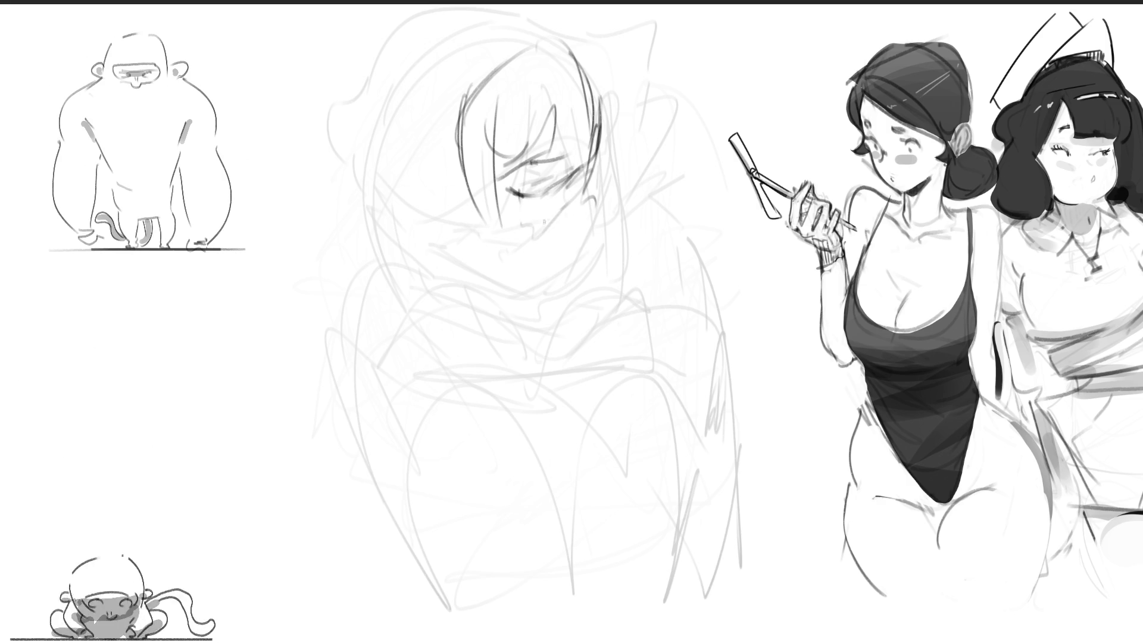
Add the nose profile, an arc across the face and long lines down the figure.
{"action": "mouse_move", "coordinate": [443, 257]}
{"action": "left_mouse_down"}
{"action": "mouse_move", "coordinate": [370, 241]}
{"action": "mouse_move", "coordinate": [438, 188]}
{"action": "mouse_move", "coordinate": [419, 249]}
{"action": "left_mouse_up"}
{"action": "mouse_move", "coordinate": [545, 238]}
{"action": "left_mouse_down"}
{"action": "mouse_move", "coordinate": [441, 113]}
{"action": "mouse_move", "coordinate": [518, 262]}
{"action": "left_mouse_up"}
{"action": "left_click_drag", "start_coordinate": [612, 223], "coordinate": [593, 380]}
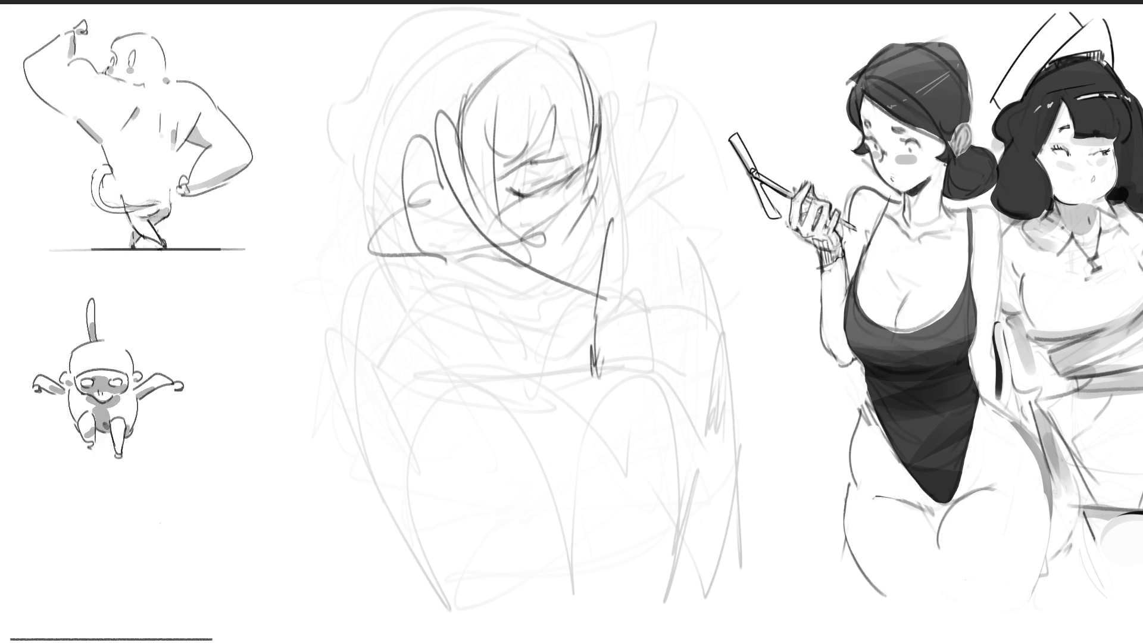
{"action": "left_click_drag", "start_coordinate": [594, 237], "coordinate": [571, 470]}
{"action": "mouse_move", "coordinate": [440, 149]}
{"action": "left_mouse_down"}
{"action": "mouse_move", "coordinate": [509, 403]}
{"action": "mouse_move", "coordinate": [575, 494]}
{"action": "left_mouse_up"}
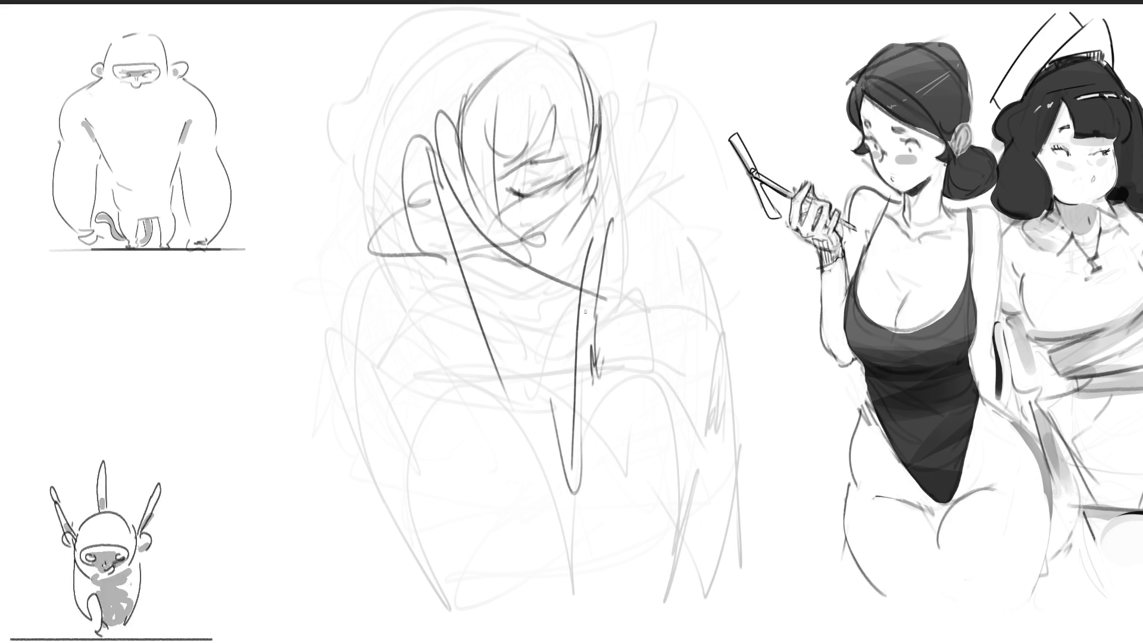
{"action": "left_click_drag", "start_coordinate": [594, 273], "coordinate": [590, 362]}
{"action": "left_click_drag", "start_coordinate": [570, 464], "coordinate": [604, 429]}
{"action": "left_click_drag", "start_coordinate": [613, 351], "coordinate": [573, 449]}
Draw a zigzag, squiggles and looping strokes across the figure's middle and lower left.
{"action": "mouse_move", "coordinate": [570, 262]}
{"action": "left_mouse_down"}
{"action": "mouse_move", "coordinate": [602, 294]}
{"action": "mouse_move", "coordinate": [524, 311]}
{"action": "left_mouse_up"}
{"action": "left_click_drag", "start_coordinate": [484, 314], "coordinate": [540, 261]}
{"action": "left_click_drag", "start_coordinate": [492, 372], "coordinate": [430, 312]}
{"action": "left_click_drag", "start_coordinate": [479, 331], "coordinate": [544, 314]}
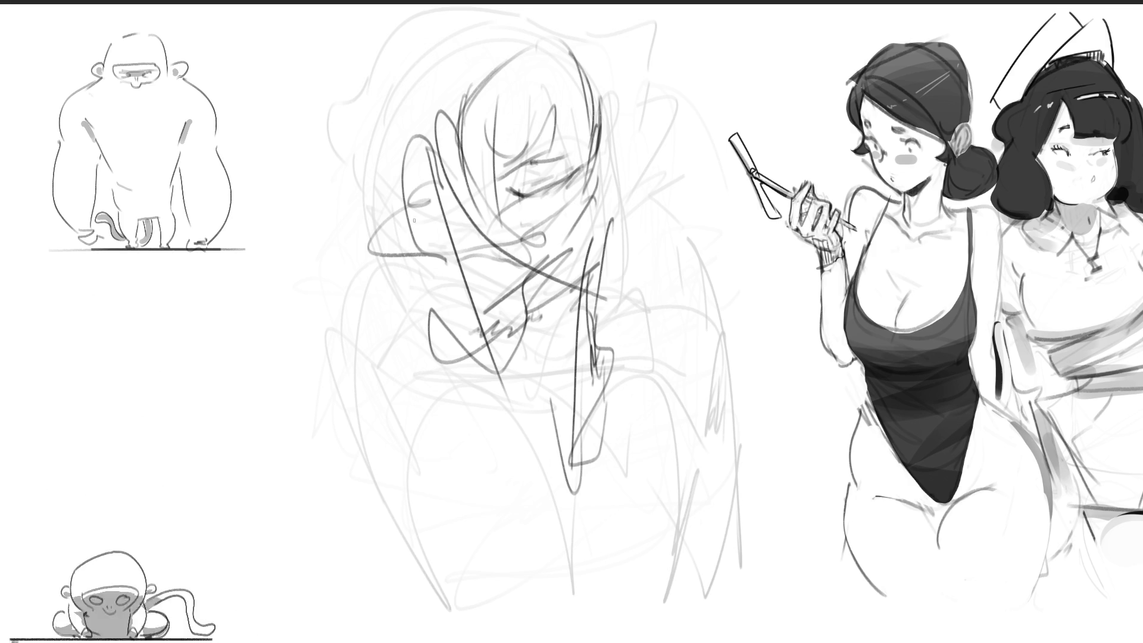
{"action": "mouse_move", "coordinate": [405, 199]}
{"action": "left_mouse_down"}
{"action": "mouse_move", "coordinate": [366, 297]}
{"action": "mouse_move", "coordinate": [417, 357]}
{"action": "mouse_move", "coordinate": [369, 250]}
{"action": "mouse_move", "coordinate": [334, 429]}
{"action": "mouse_move", "coordinate": [506, 375]}
{"action": "mouse_move", "coordinate": [298, 333]}
{"action": "mouse_move", "coordinate": [476, 393]}
{"action": "left_mouse_up"}
{"action": "mouse_move", "coordinate": [286, 333]}
{"action": "left_mouse_down"}
{"action": "mouse_move", "coordinate": [461, 571]}
{"action": "mouse_move", "coordinate": [486, 560]}
{"action": "left_mouse_up"}
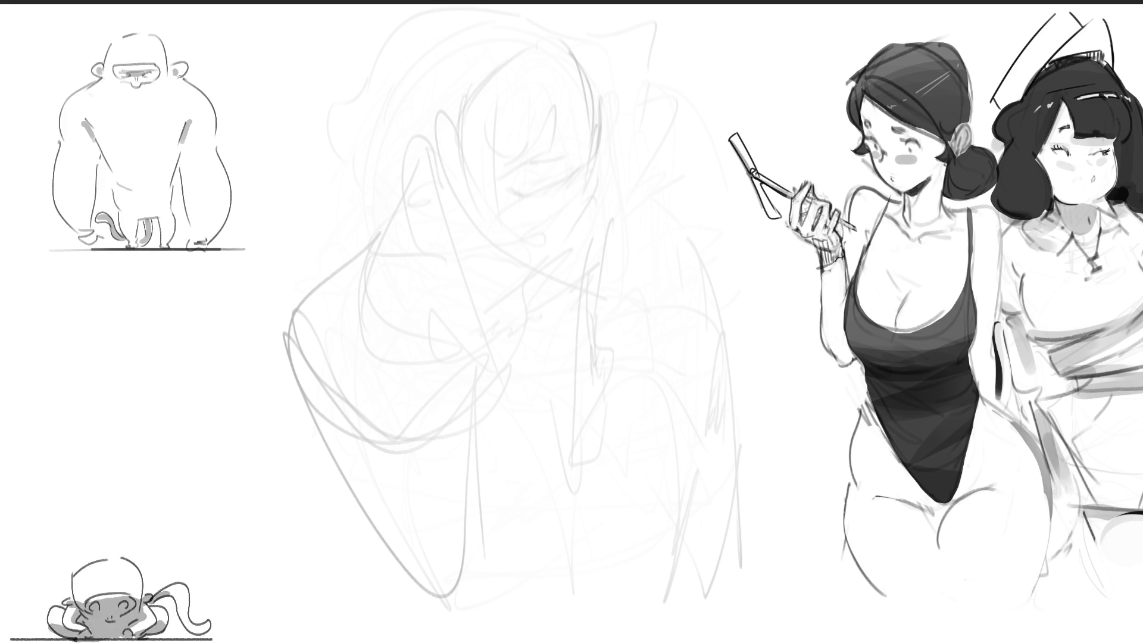
Draw one dark arcing stroke over the faded head to begin a new head.
{"action": "mouse_move", "coordinate": [443, 205]}
{"action": "left_mouse_down"}
{"action": "mouse_move", "coordinate": [461, 119]}
{"action": "mouse_move", "coordinate": [592, 113]}
{"action": "left_mouse_up"}
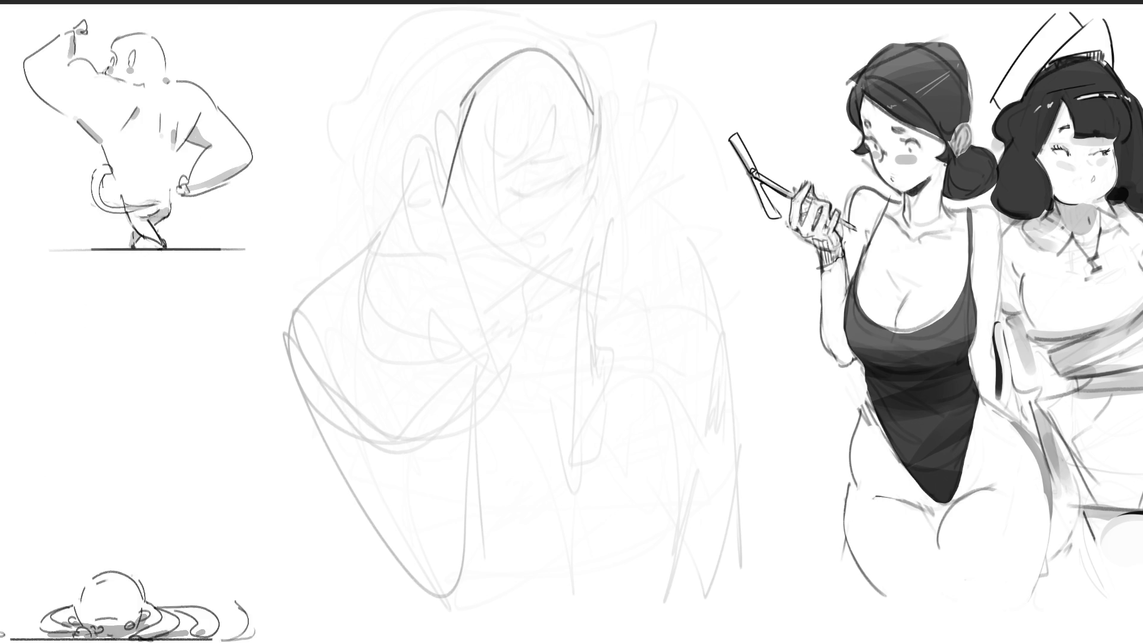
Outline the new head's sides and draw the jawline down toward the chin.
{"action": "left_click_drag", "start_coordinate": [427, 118], "coordinate": [480, 260]}
{"action": "mouse_move", "coordinate": [431, 149]}
{"action": "left_mouse_down"}
{"action": "mouse_move", "coordinate": [470, 45]}
{"action": "mouse_move", "coordinate": [524, 15]}
{"action": "mouse_move", "coordinate": [623, 178]}
{"action": "left_mouse_up"}
{"action": "left_click_drag", "start_coordinate": [645, 122], "coordinate": [630, 206]}
{"action": "left_click_drag", "start_coordinate": [443, 178], "coordinate": [524, 266]}
{"action": "left_click_drag", "start_coordinate": [628, 206], "coordinate": [563, 281]}
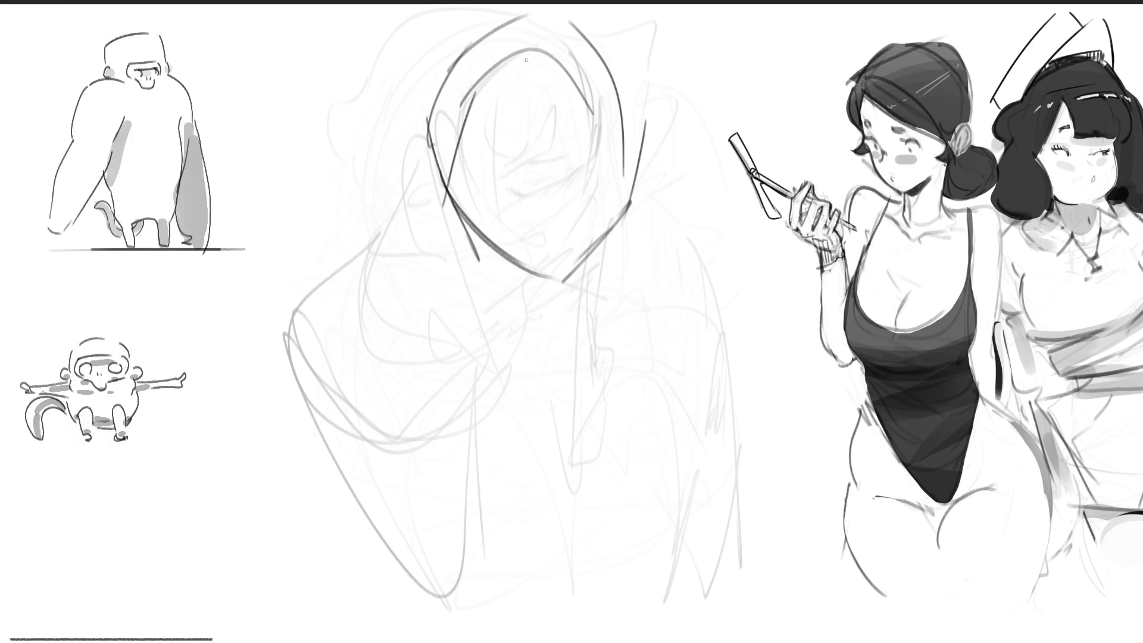
Ink the half-closed eye, brow, mouth, blush hatching under the left eye and chin line.
{"action": "left_click_drag", "start_coordinate": [472, 174], "coordinate": [537, 172]}
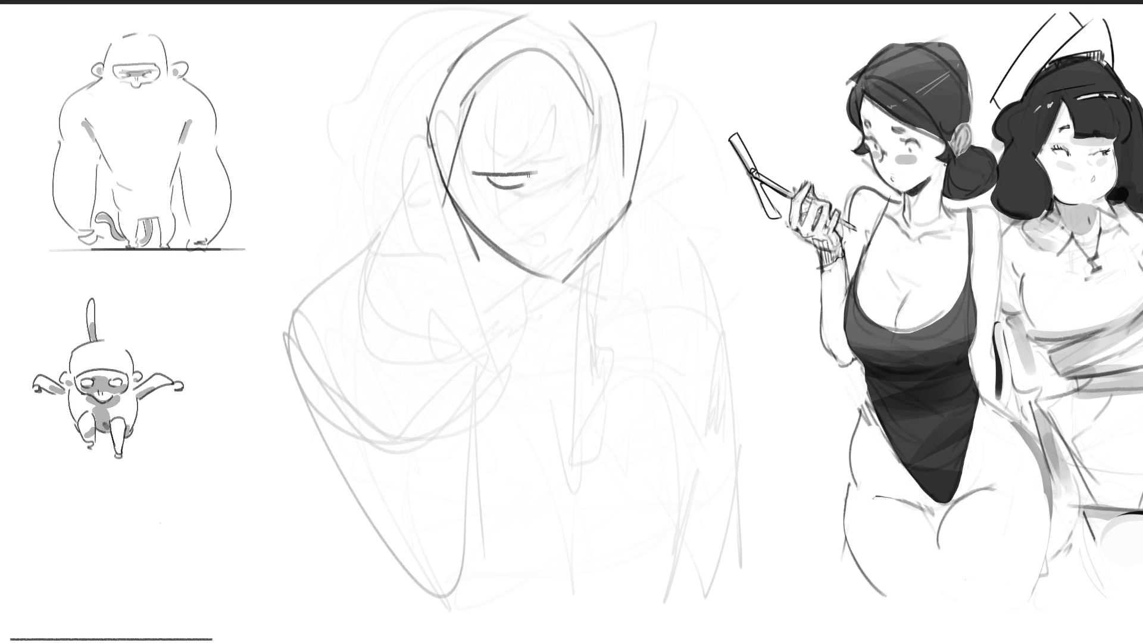
{"action": "left_click_drag", "start_coordinate": [595, 142], "coordinate": [578, 162]}
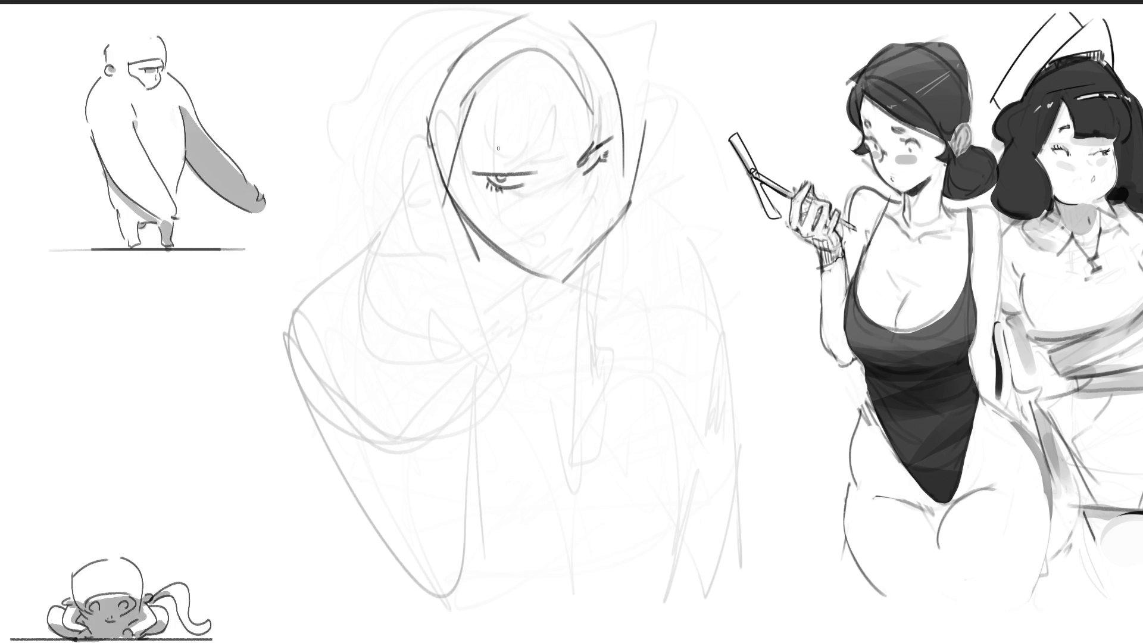
{"action": "left_click_drag", "start_coordinate": [498, 150], "coordinate": [541, 155]}
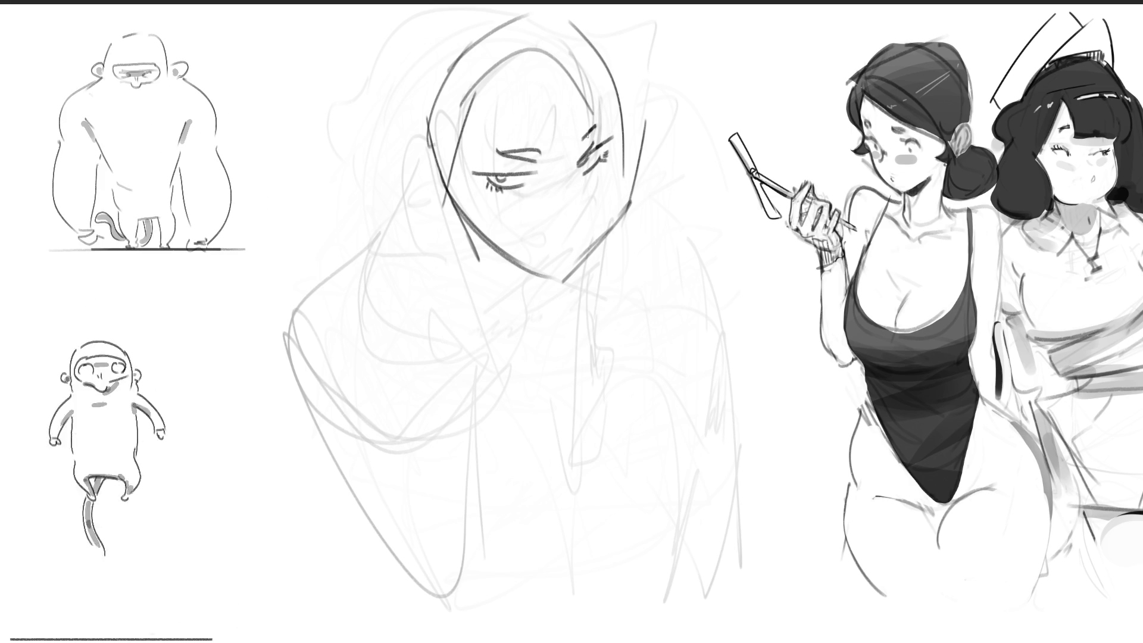
{"action": "left_click_drag", "start_coordinate": [617, 169], "coordinate": [610, 194]}
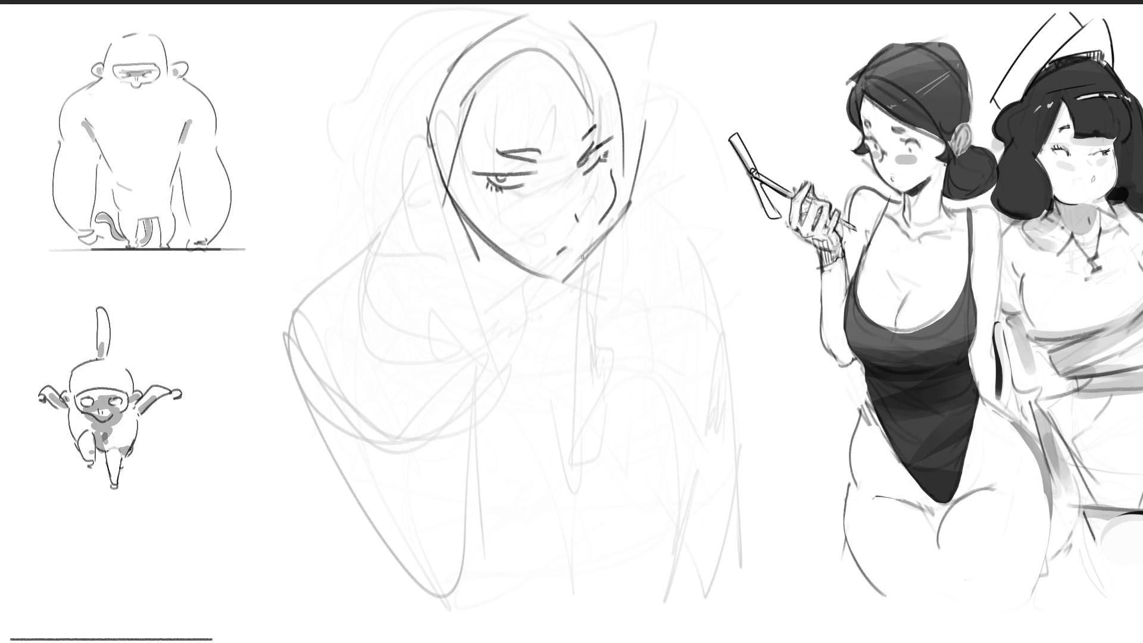
{"action": "left_click_drag", "start_coordinate": [566, 251], "coordinate": [559, 256]}
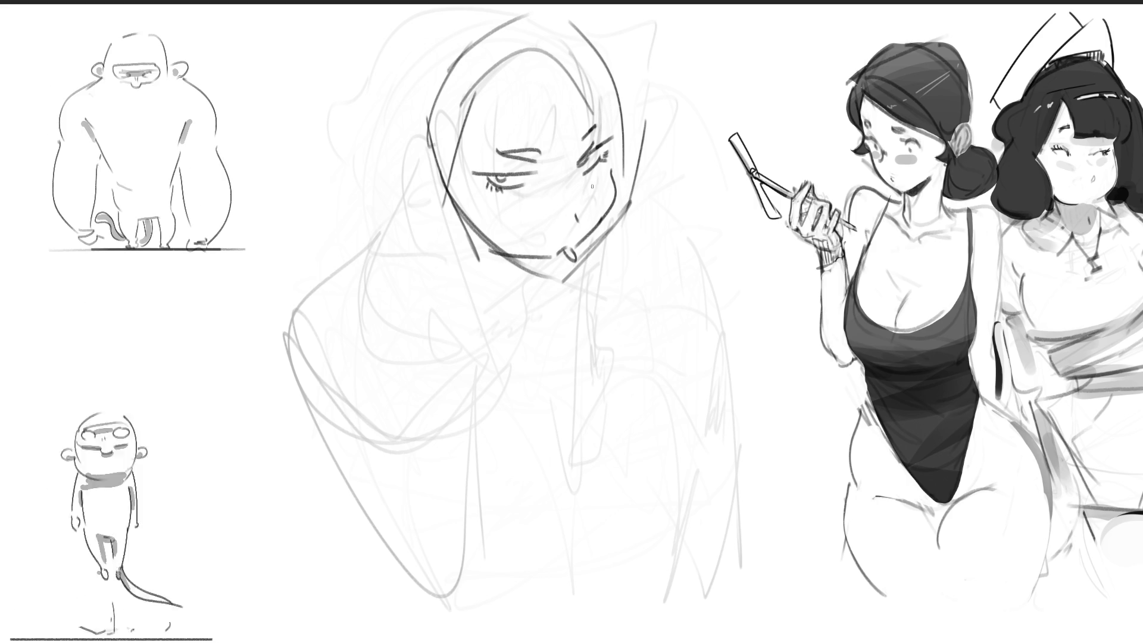
{"action": "left_click_drag", "start_coordinate": [512, 201], "coordinate": [528, 210]}
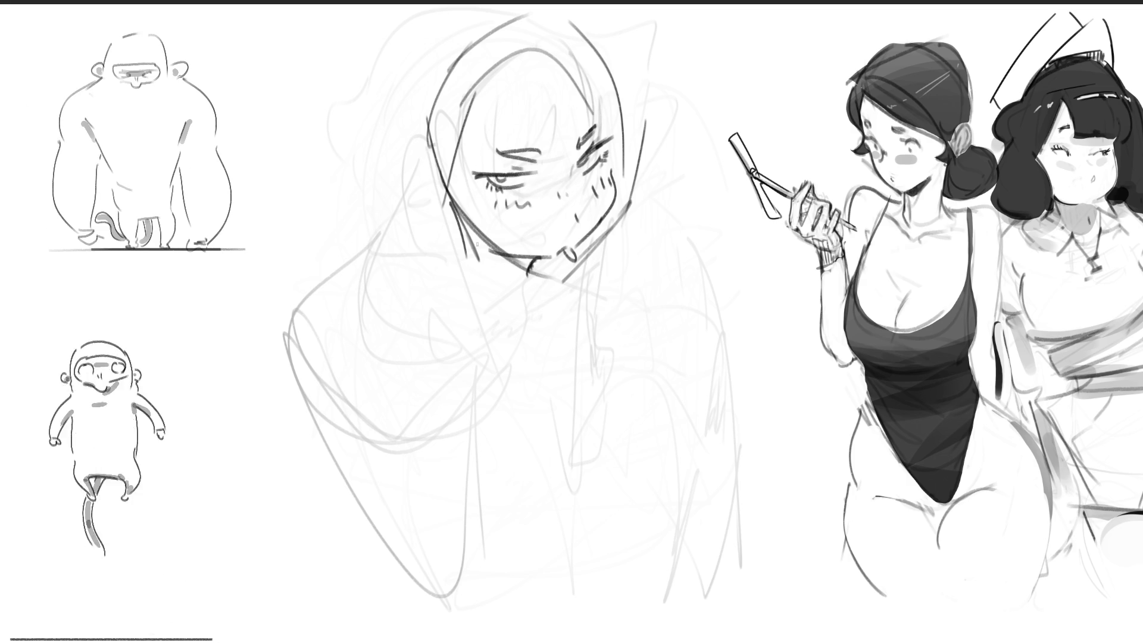
{"action": "left_click_drag", "start_coordinate": [456, 249], "coordinate": [521, 288]}
{"action": "left_click_drag", "start_coordinate": [460, 234], "coordinate": [520, 296]}
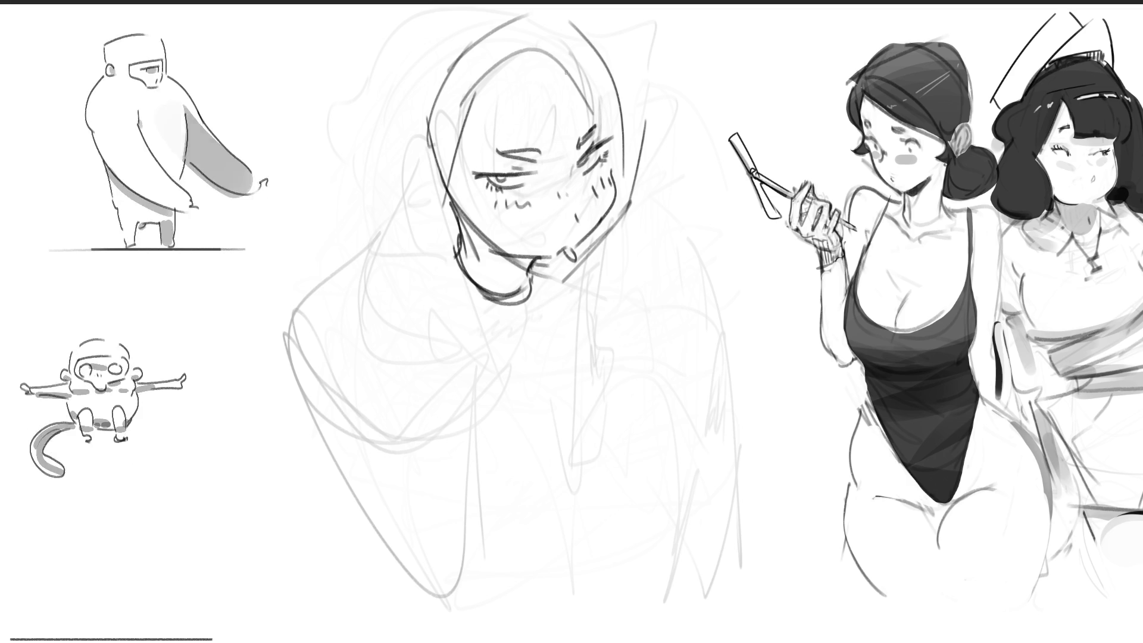
Draw hair strands across the face and down both its left and right sides.
{"action": "left_click_drag", "start_coordinate": [466, 92], "coordinate": [504, 220]}
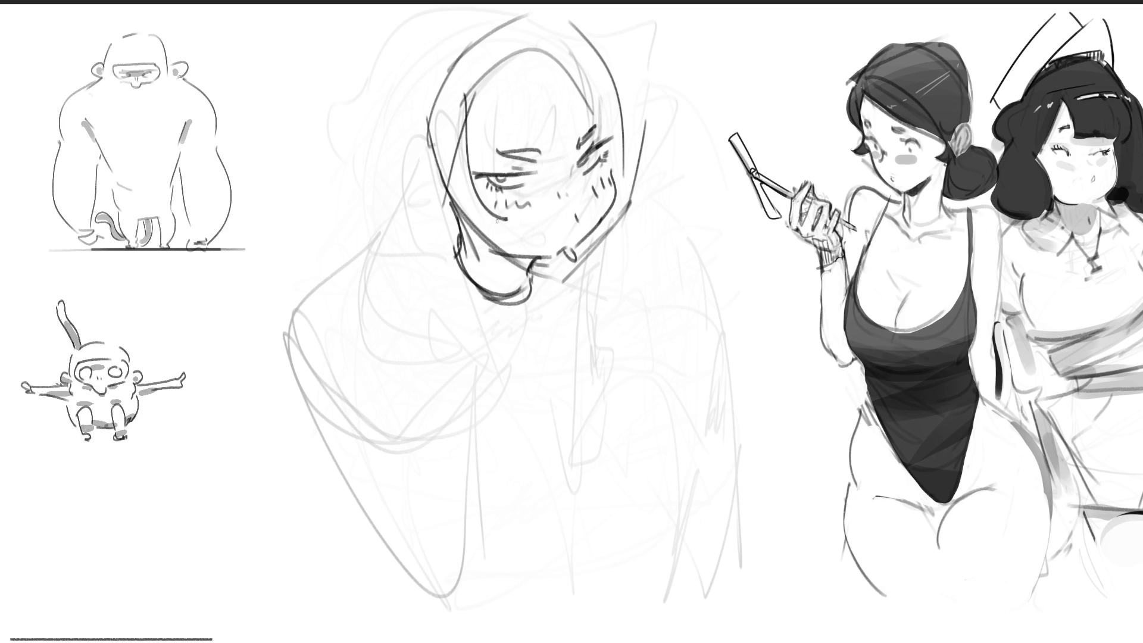
{"action": "left_click_drag", "start_coordinate": [423, 114], "coordinate": [442, 216]}
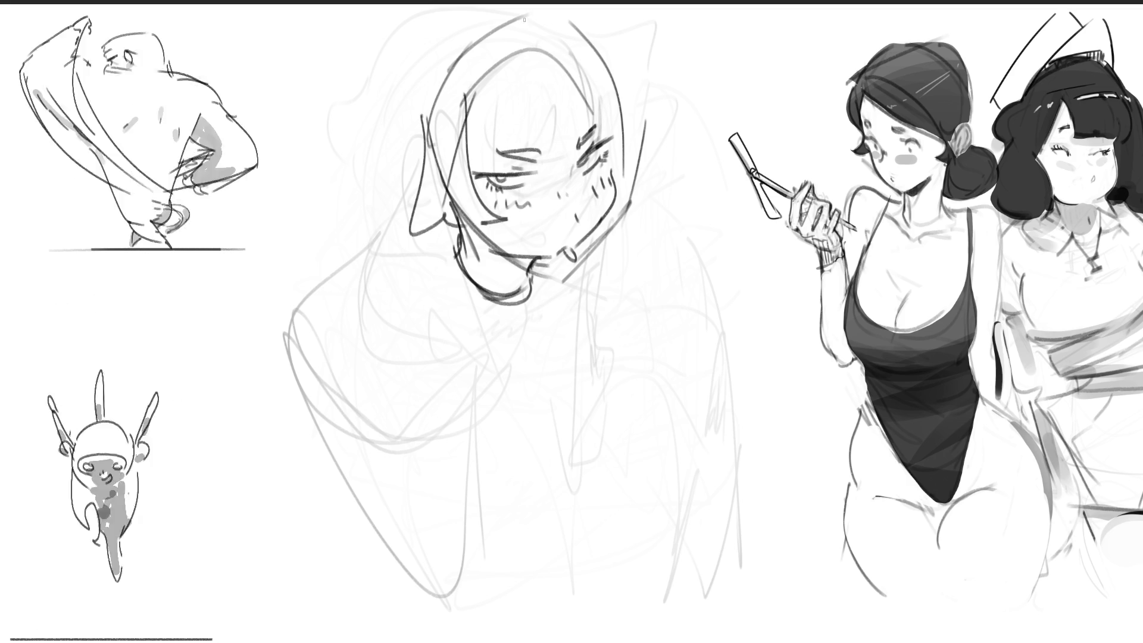
{"action": "left_click_drag", "start_coordinate": [468, 113], "coordinate": [524, 168]}
{"action": "left_click_drag", "start_coordinate": [509, 69], "coordinate": [564, 178]}
{"action": "left_click_drag", "start_coordinate": [559, 94], "coordinate": [574, 163]}
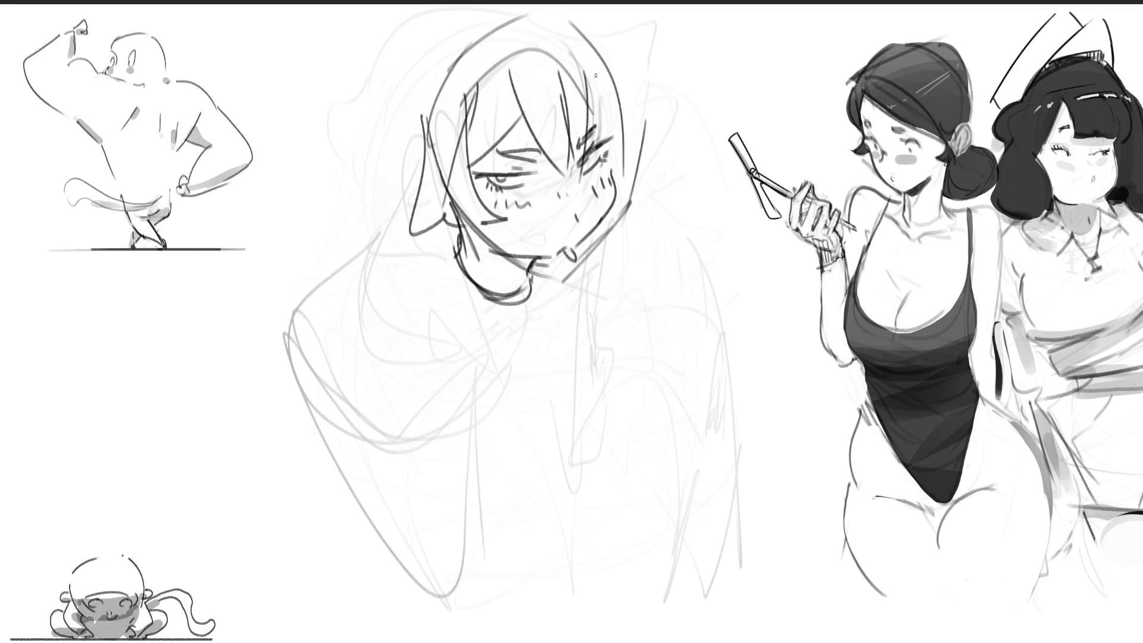
{"action": "left_click_drag", "start_coordinate": [596, 60], "coordinate": [626, 156]}
{"action": "left_click_drag", "start_coordinate": [609, 43], "coordinate": [642, 174]}
{"action": "left_click_drag", "start_coordinate": [637, 140], "coordinate": [652, 169]}
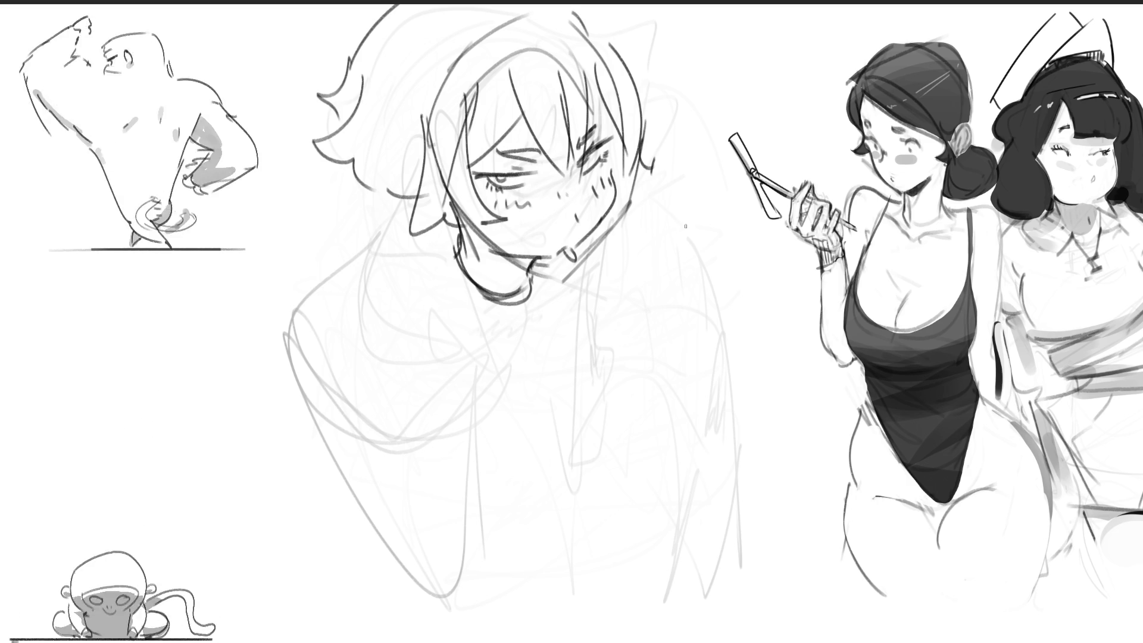
Undo the loose hair and redraw curly hair down the face's left side, then start the fist.
{"action": "key", "text": "ctrl+z"}
{"action": "key", "text": "ctrl+z"}
{"action": "key", "text": "ctrl+z"}
{"action": "mouse_move", "coordinate": [347, 44]}
{"action": "left_mouse_down"}
{"action": "mouse_move", "coordinate": [332, 116]}
{"action": "mouse_move", "coordinate": [366, 223]}
{"action": "left_mouse_up"}
{"action": "key", "text": "ctrl+z"}
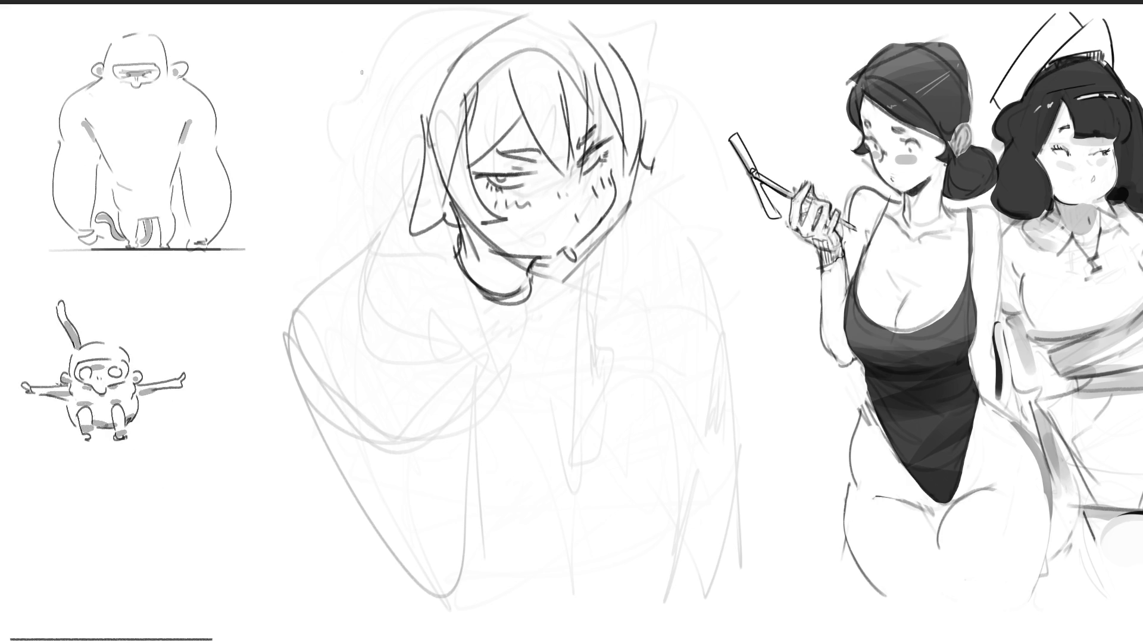
{"action": "mouse_move", "coordinate": [344, 39]}
{"action": "left_mouse_down"}
{"action": "mouse_move", "coordinate": [311, 94]}
{"action": "mouse_move", "coordinate": [353, 207]}
{"action": "mouse_move", "coordinate": [390, 219]}
{"action": "left_mouse_up"}
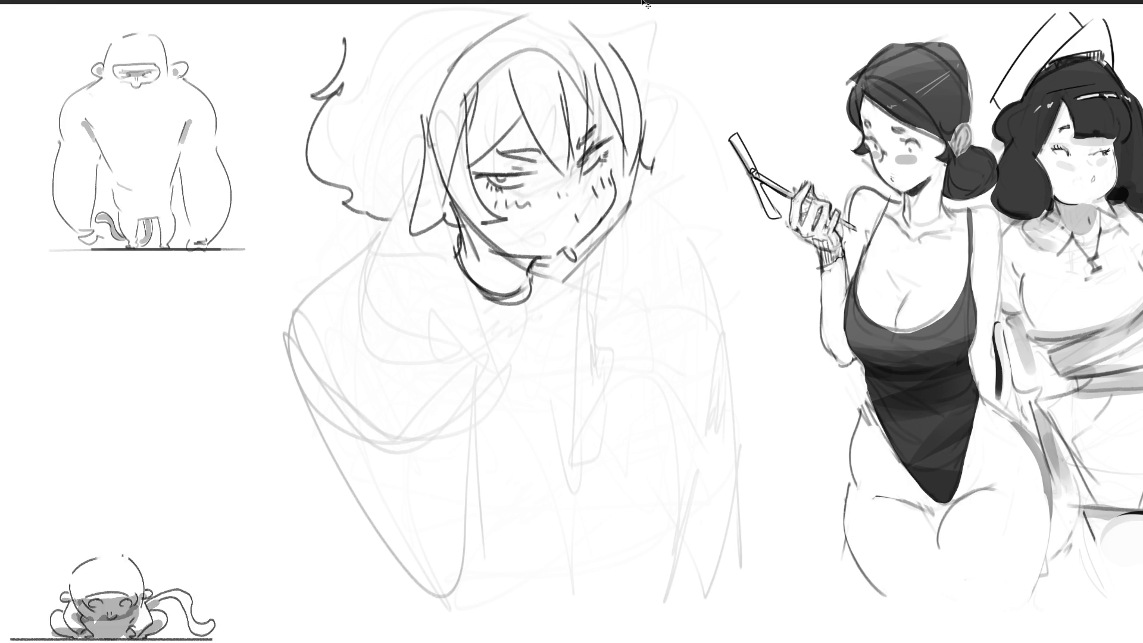
{"action": "key", "text": "ctrl+z"}
{"action": "mouse_move", "coordinate": [345, 51]}
{"action": "left_mouse_down"}
{"action": "mouse_move", "coordinate": [309, 102]}
{"action": "mouse_move", "coordinate": [387, 208]}
{"action": "left_mouse_up"}
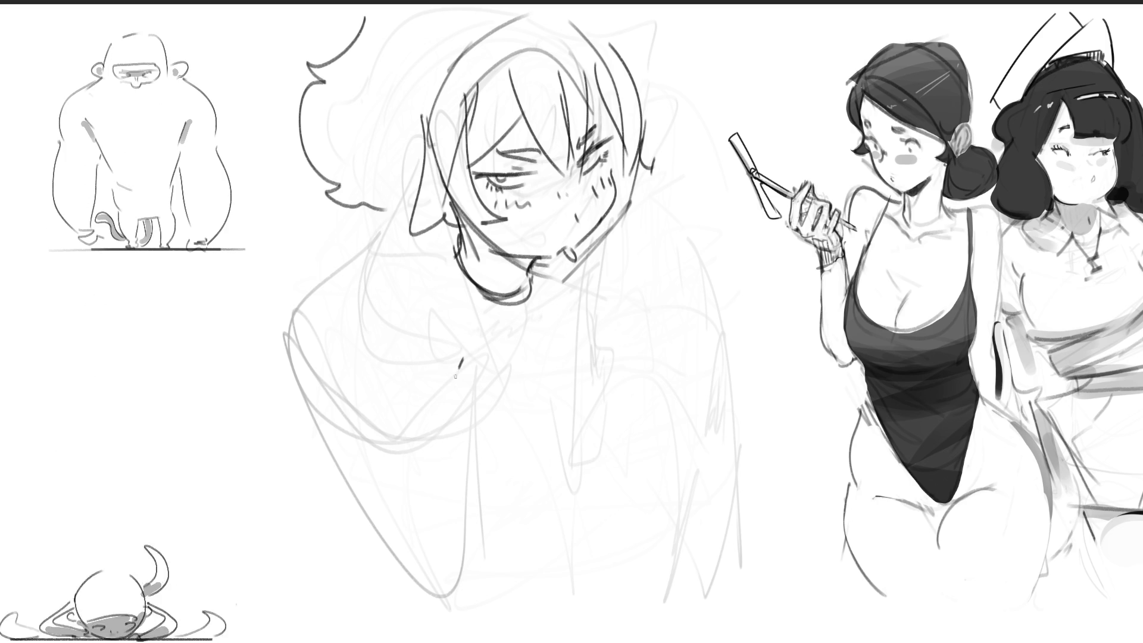
{"action": "mouse_move", "coordinate": [463, 364]}
{"action": "left_mouse_down"}
{"action": "mouse_move", "coordinate": [515, 433]}
{"action": "mouse_move", "coordinate": [488, 441]}
{"action": "left_mouse_up"}
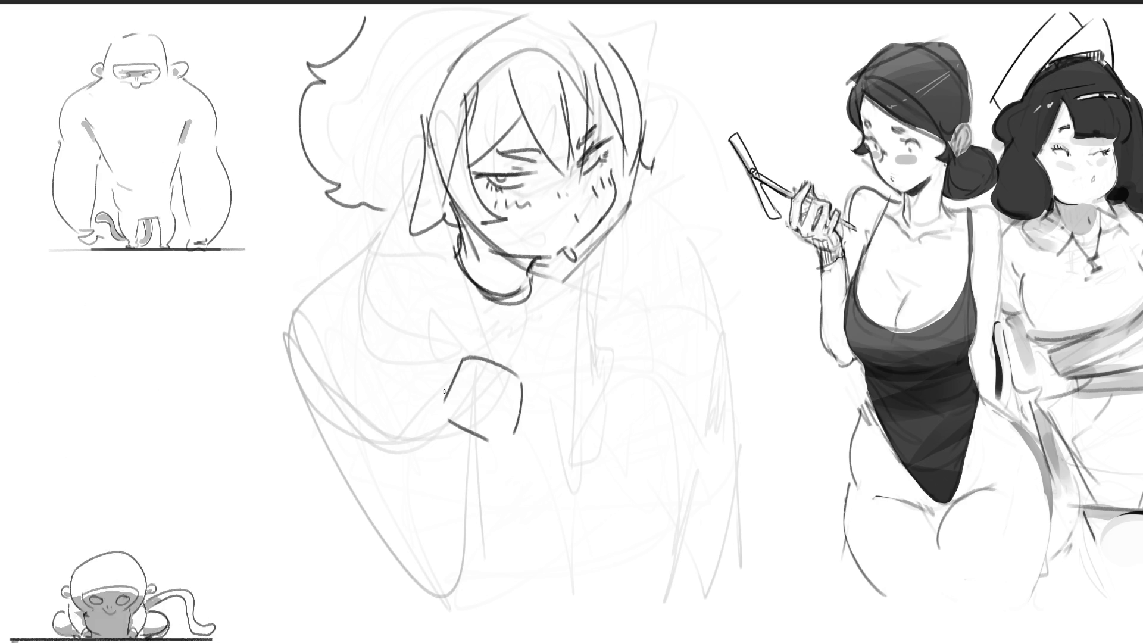
Sketch the fist at the chin, try and undo a neck line, and add hair strands.
{"action": "mouse_move", "coordinate": [451, 361]}
{"action": "left_mouse_down"}
{"action": "mouse_move", "coordinate": [456, 342]}
{"action": "mouse_move", "coordinate": [510, 319]}
{"action": "left_mouse_up"}
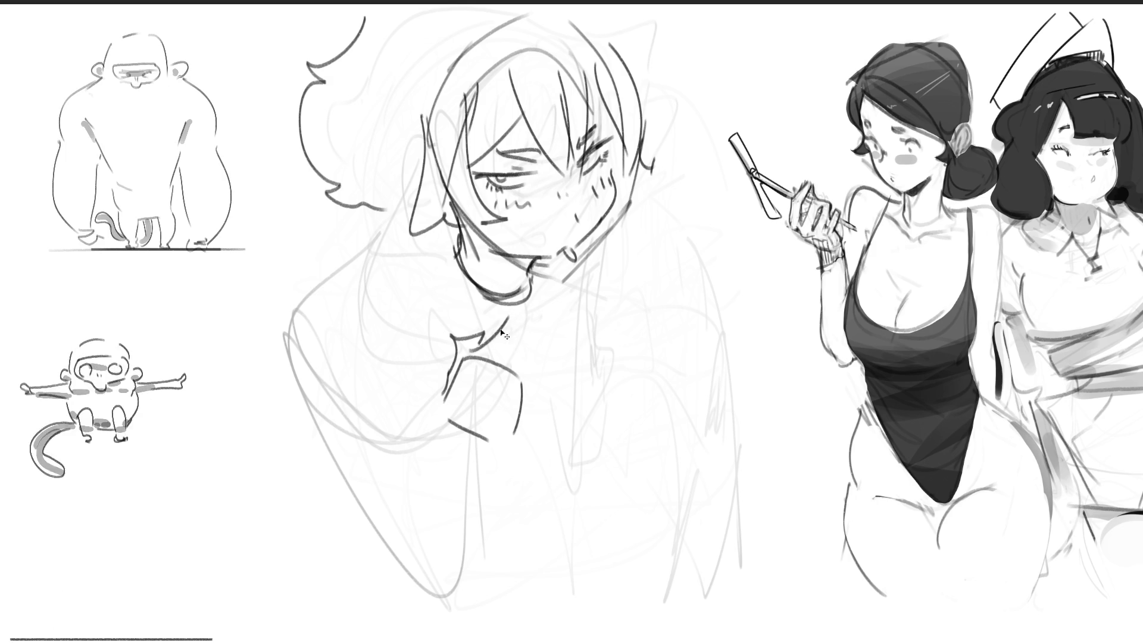
{"action": "left_click_drag", "start_coordinate": [538, 315], "coordinate": [527, 396]}
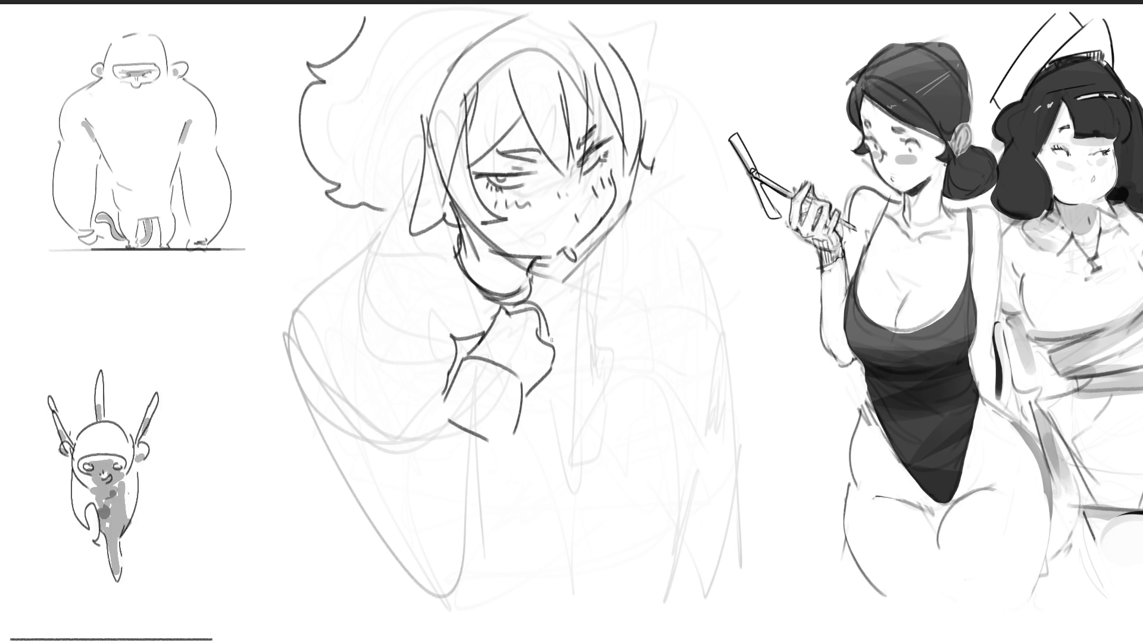
{"action": "mouse_move", "coordinate": [625, 205]}
{"action": "left_mouse_down"}
{"action": "mouse_move", "coordinate": [500, 312]}
{"action": "mouse_move", "coordinate": [720, 175]}
{"action": "left_mouse_up"}
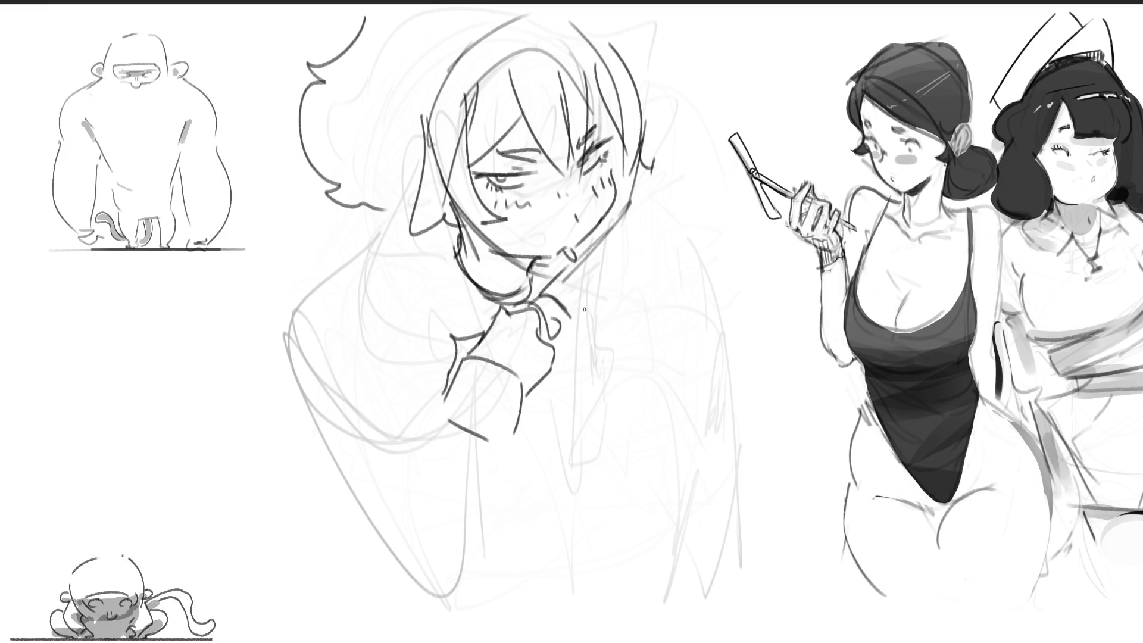
{"action": "key", "text": "ctrl+z"}
{"action": "left_click_drag", "start_coordinate": [563, 323], "coordinate": [702, 178]}
{"action": "key", "text": "ctrl+z"}
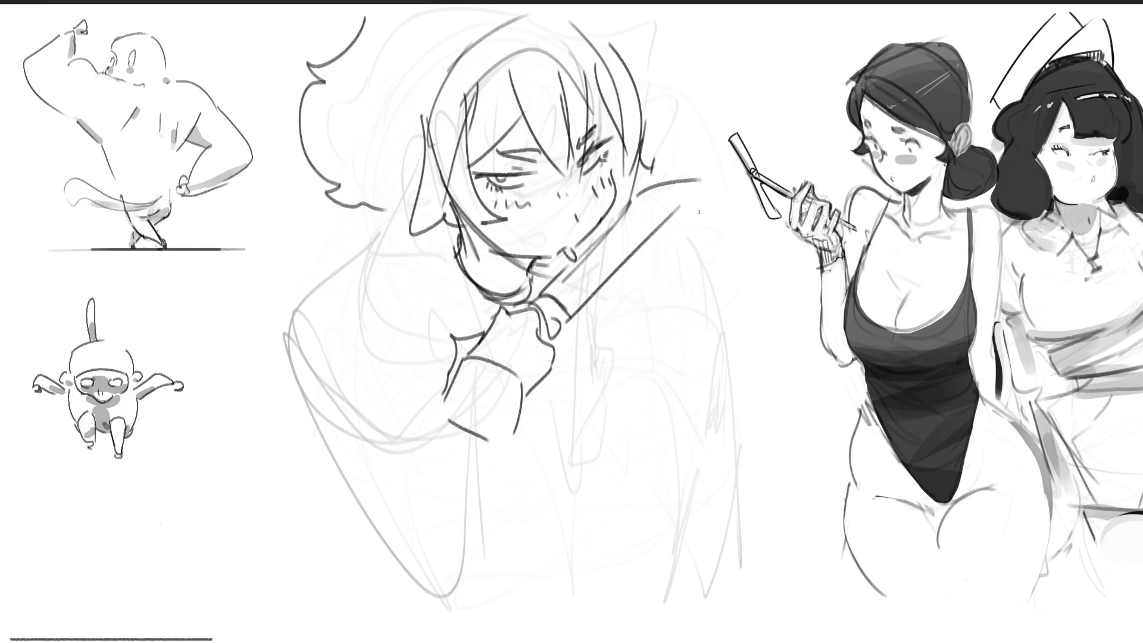
{"action": "mouse_move", "coordinate": [664, 159]}
{"action": "left_mouse_down"}
{"action": "mouse_move", "coordinate": [695, 123]}
{"action": "mouse_move", "coordinate": [736, 147]}
{"action": "mouse_move", "coordinate": [733, 209]}
{"action": "mouse_move", "coordinate": [752, 205]}
{"action": "left_mouse_up"}
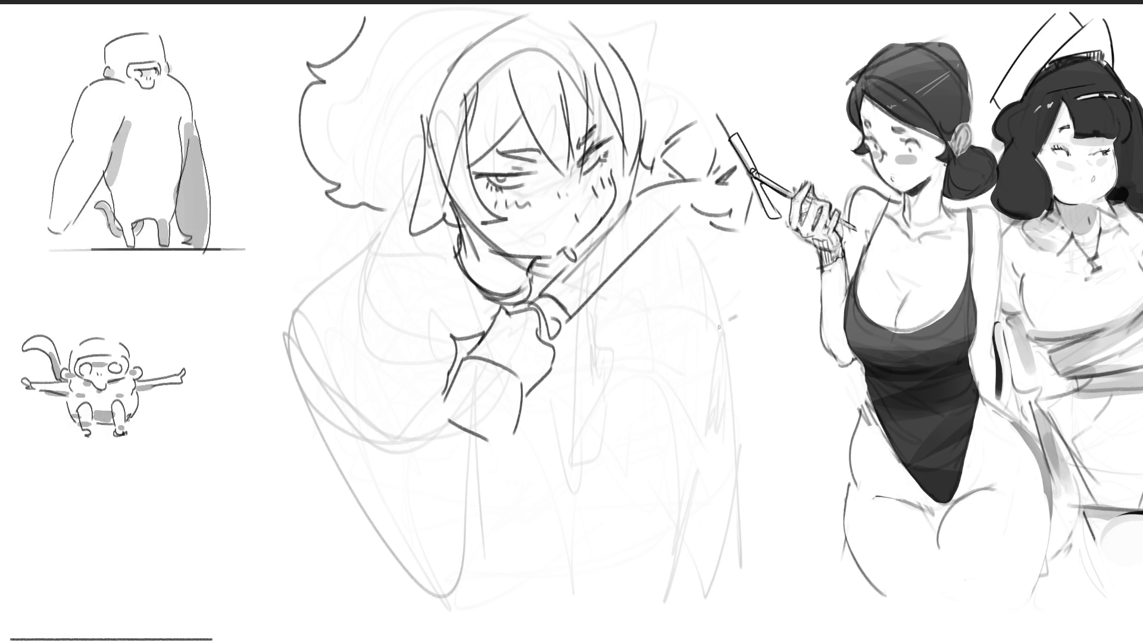
Draw the sleeve with its cuff curve and trace the right shoulder contour downward.
{"action": "left_click_drag", "start_coordinate": [443, 443], "coordinate": [433, 553]}
{"action": "left_click_drag", "start_coordinate": [511, 456], "coordinate": [525, 617]}
{"action": "left_click_drag", "start_coordinate": [426, 571], "coordinate": [514, 620]}
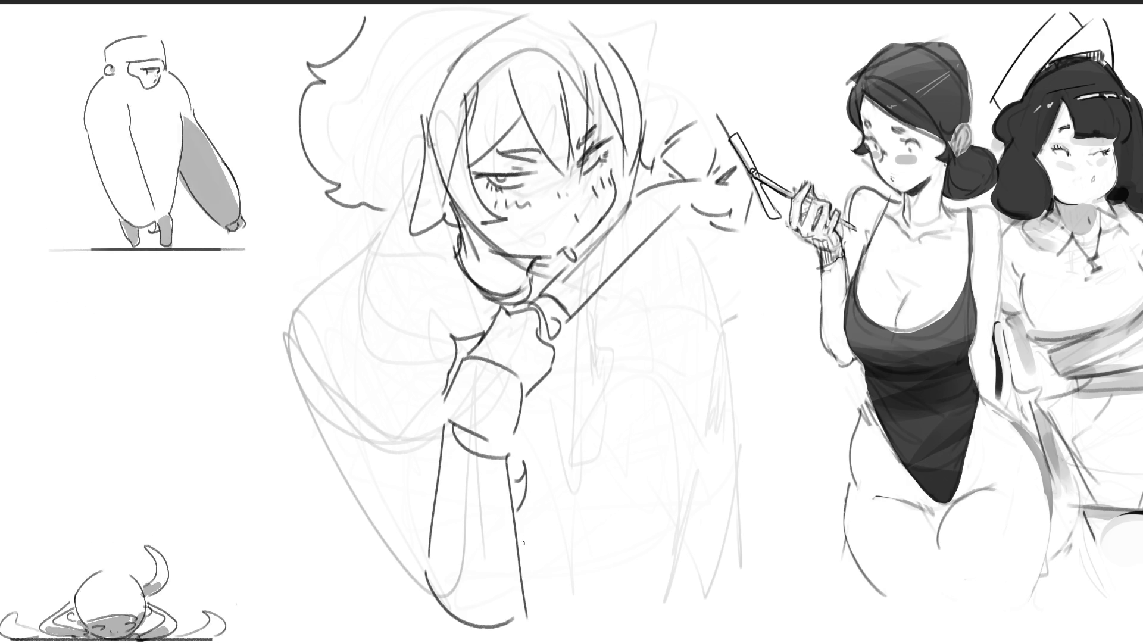
{"action": "left_click_drag", "start_coordinate": [700, 238], "coordinate": [759, 262]}
{"action": "left_click_drag", "start_coordinate": [774, 208], "coordinate": [798, 286]}
{"action": "left_click_drag", "start_coordinate": [759, 216], "coordinate": [808, 304]}
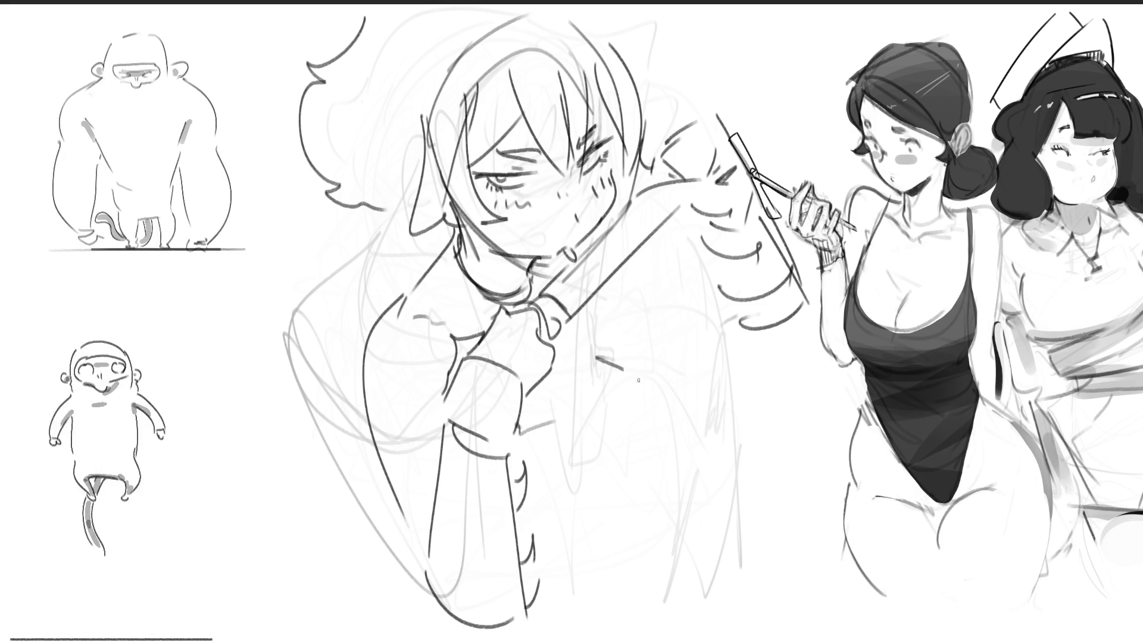
Outline the shoulder, arm and lower torso with dark pen strokes.
{"action": "left_click_drag", "start_coordinate": [679, 302], "coordinate": [724, 368]}
{"action": "mouse_move", "coordinate": [521, 490]}
{"action": "left_mouse_down"}
{"action": "mouse_move", "coordinate": [714, 348]}
{"action": "mouse_move", "coordinate": [676, 470]}
{"action": "left_mouse_up"}
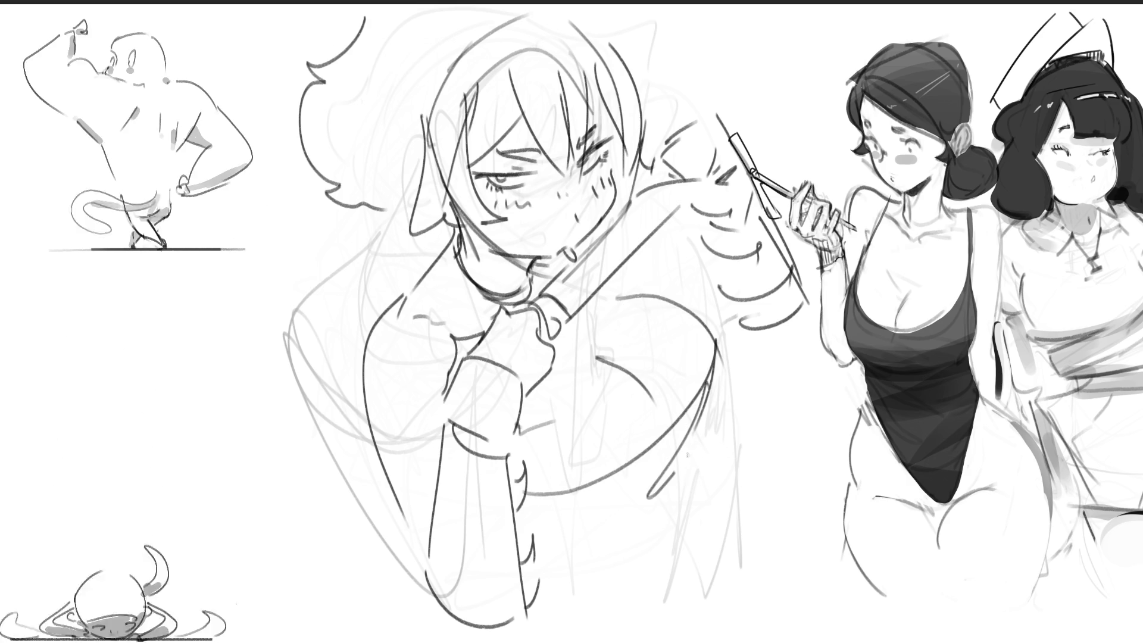
{"action": "left_click_drag", "start_coordinate": [730, 365], "coordinate": [679, 532]}
{"action": "left_click_drag", "start_coordinate": [542, 560], "coordinate": [641, 547]}
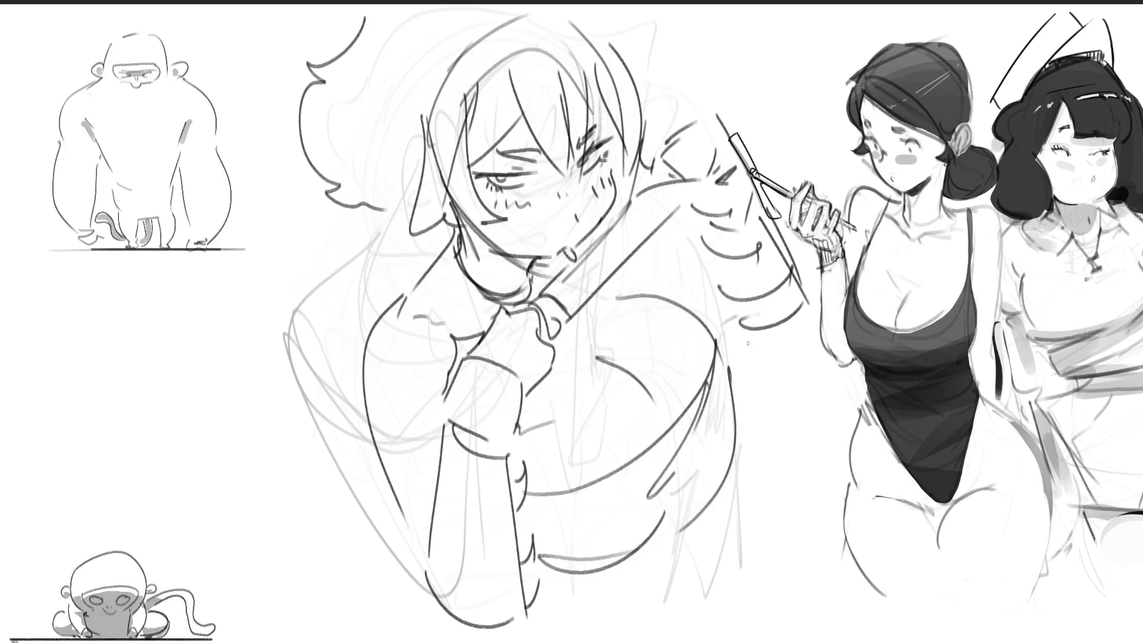
{"action": "mouse_move", "coordinate": [704, 244]}
{"action": "left_mouse_down"}
{"action": "mouse_move", "coordinate": [812, 358]}
{"action": "mouse_move", "coordinate": [744, 386]}
{"action": "left_mouse_up"}
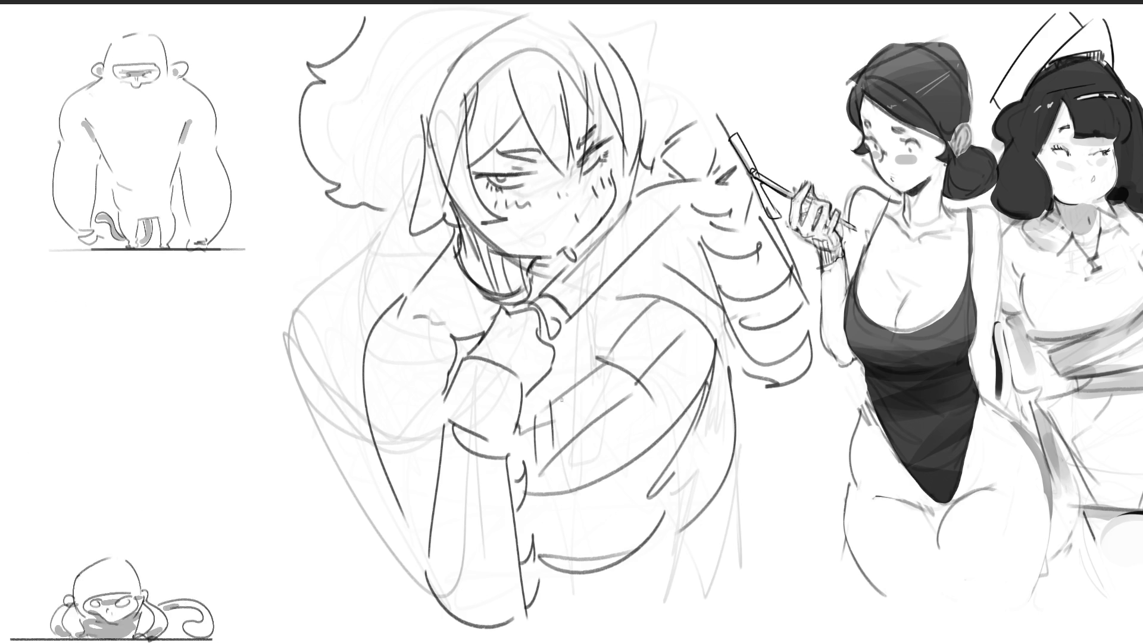
Hatch stripes across the sleeve, draw the torso's left edge and a thick stroke atop the head.
{"action": "left_click_drag", "start_coordinate": [640, 346], "coordinate": [627, 384]}
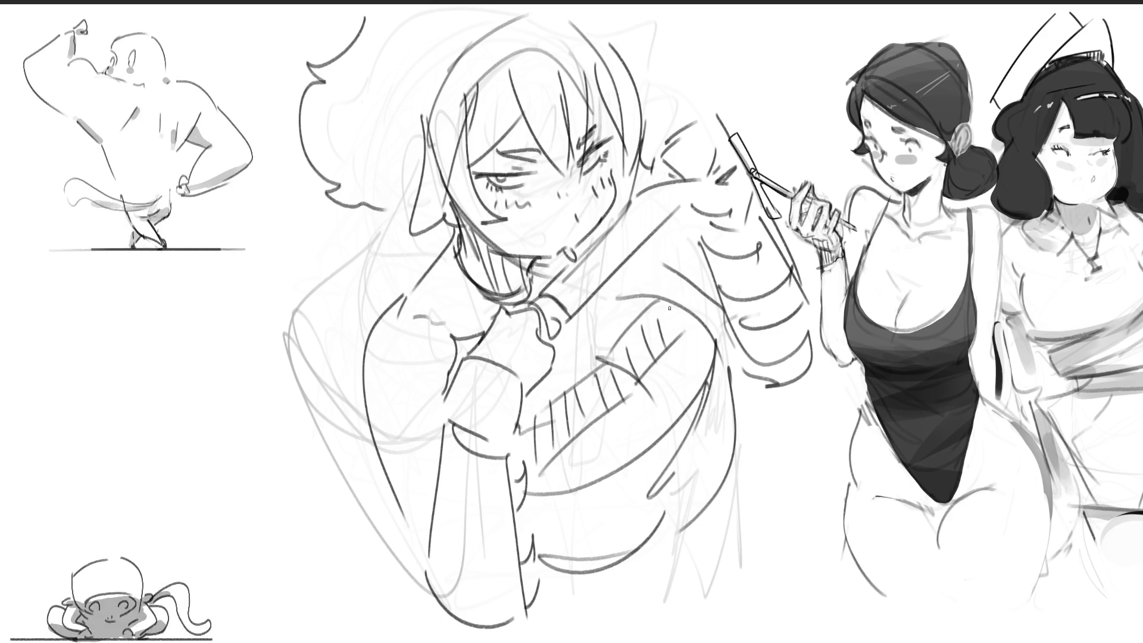
{"action": "left_click_drag", "start_coordinate": [679, 306], "coordinate": [669, 333]}
{"action": "left_click_drag", "start_coordinate": [733, 293], "coordinate": [723, 329]}
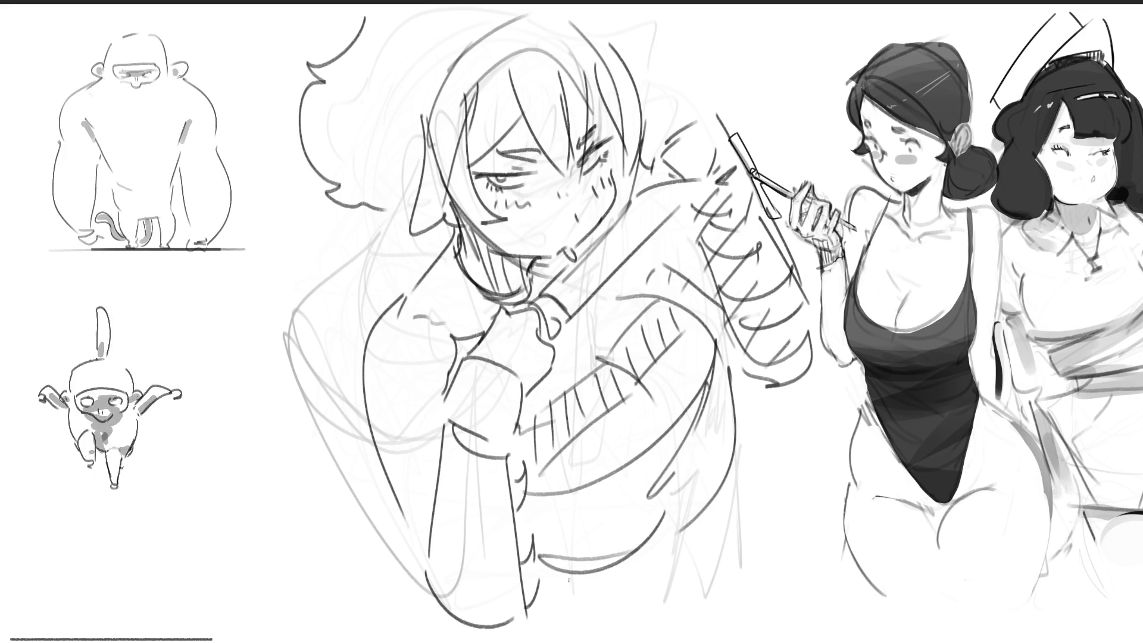
{"action": "left_click_drag", "start_coordinate": [675, 527], "coordinate": [521, 641]}
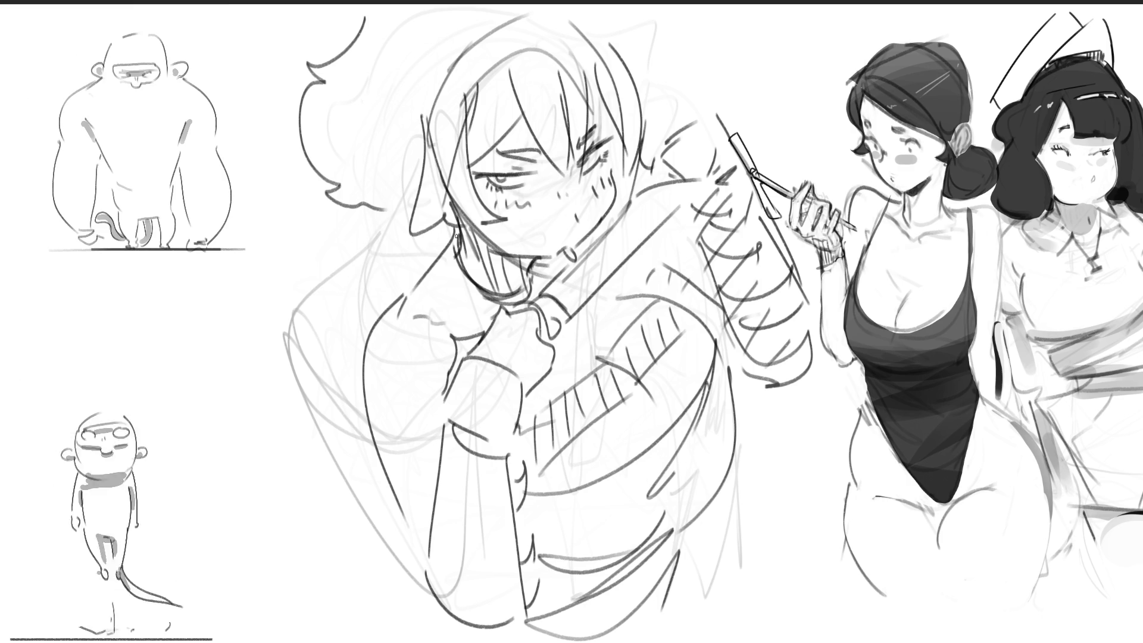
{"action": "left_click_drag", "start_coordinate": [408, 281], "coordinate": [409, 545]}
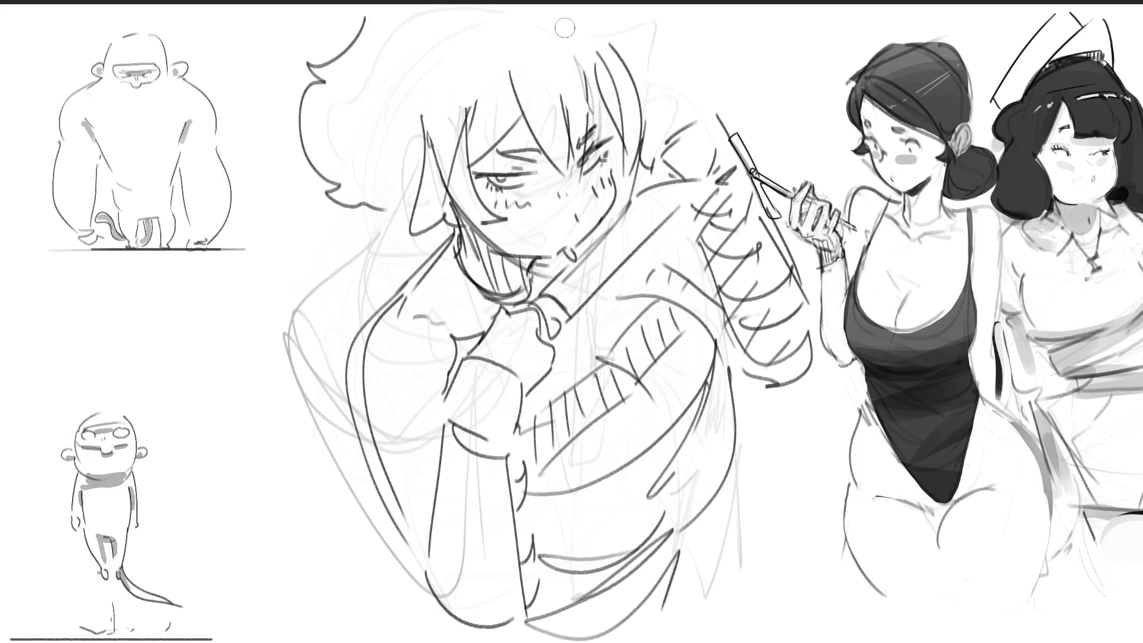
{"action": "left_click_drag", "start_coordinate": [569, 18], "coordinate": [631, 83]}
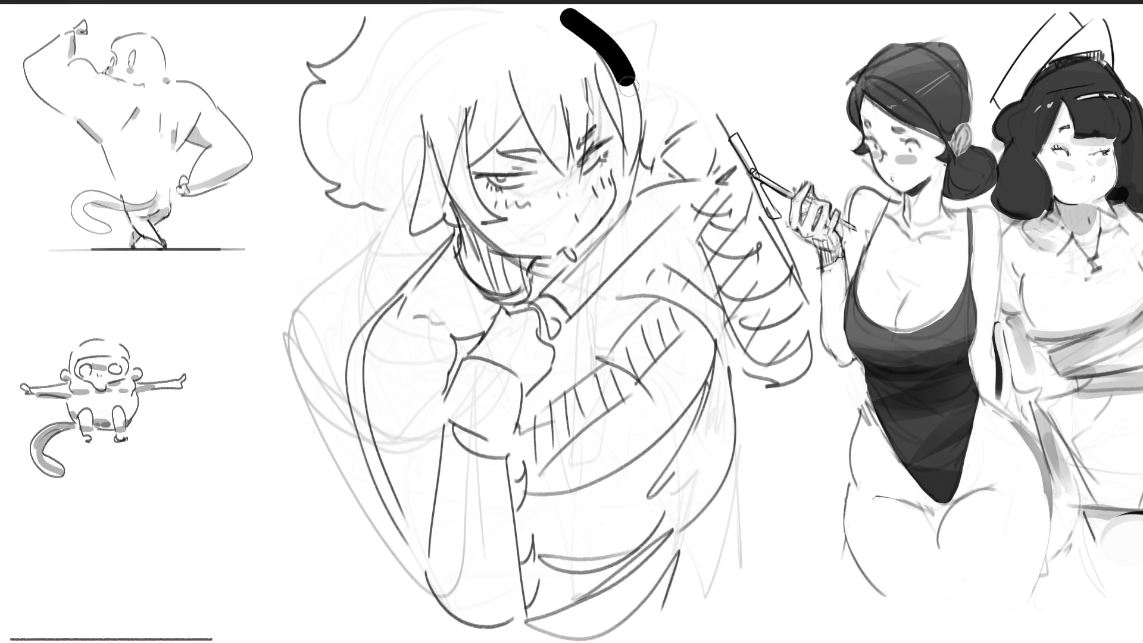
Trim the top stroke into a thin crescent and draw a dark red choker and forearm bands.
{"action": "mouse_move", "coordinate": [568, 19]}
{"action": "left_mouse_down"}
{"action": "mouse_move", "coordinate": [634, 105]}
{"action": "mouse_move", "coordinate": [574, 21]}
{"action": "left_mouse_up"}
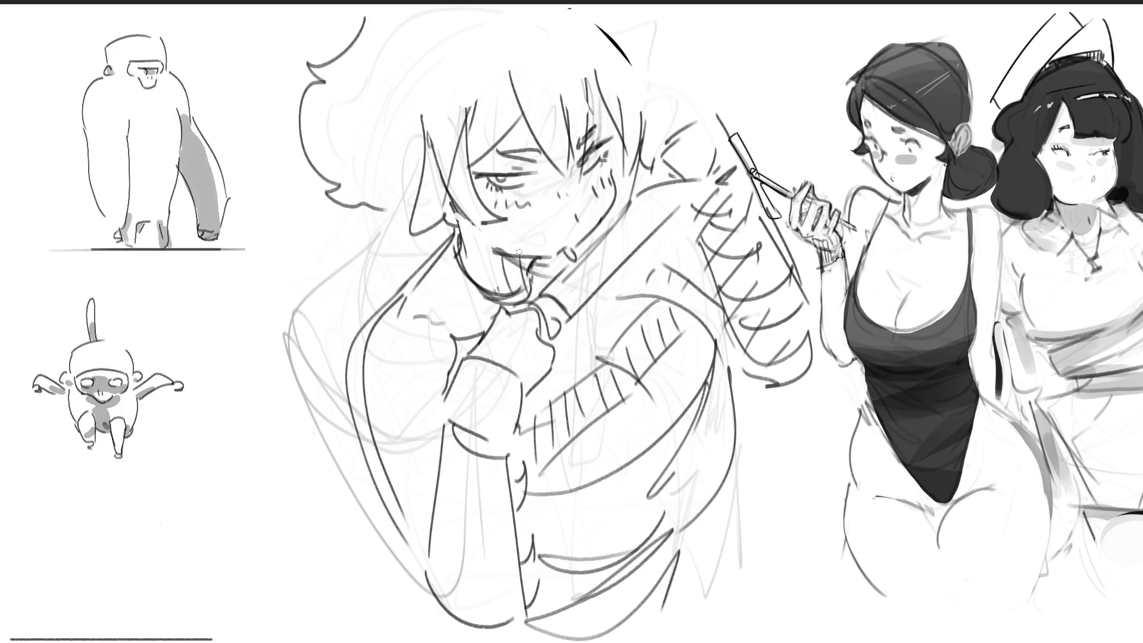
{"action": "left_click_drag", "start_coordinate": [446, 257], "coordinate": [481, 302]}
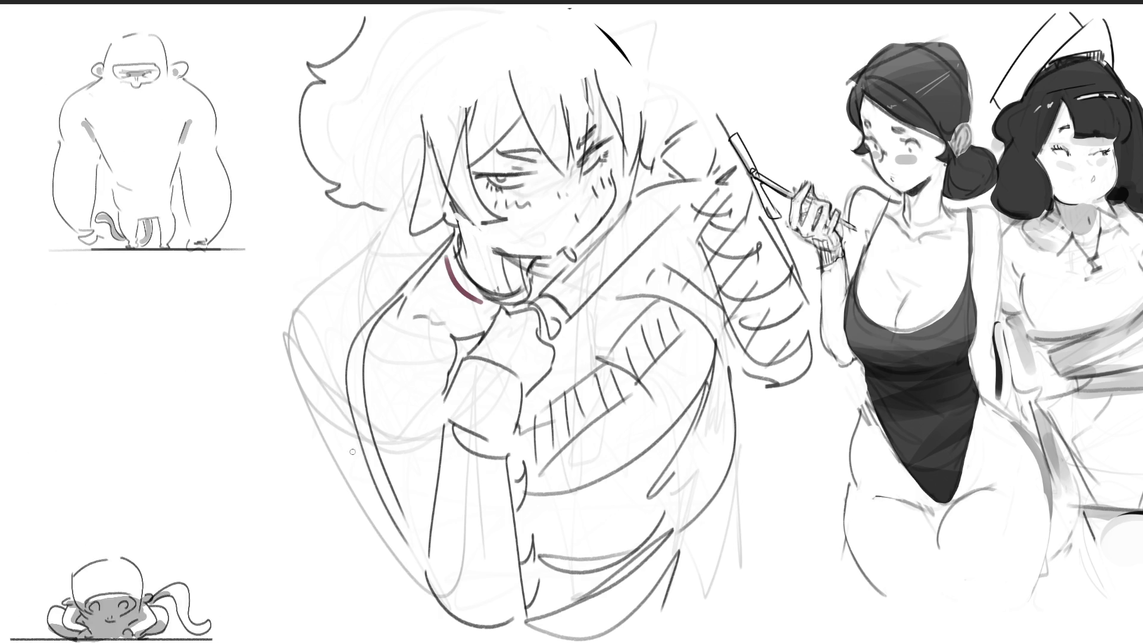
{"action": "mouse_move", "coordinate": [343, 454]}
{"action": "left_mouse_down"}
{"action": "mouse_move", "coordinate": [386, 479]}
{"action": "mouse_move", "coordinate": [437, 467]}
{"action": "left_mouse_up"}
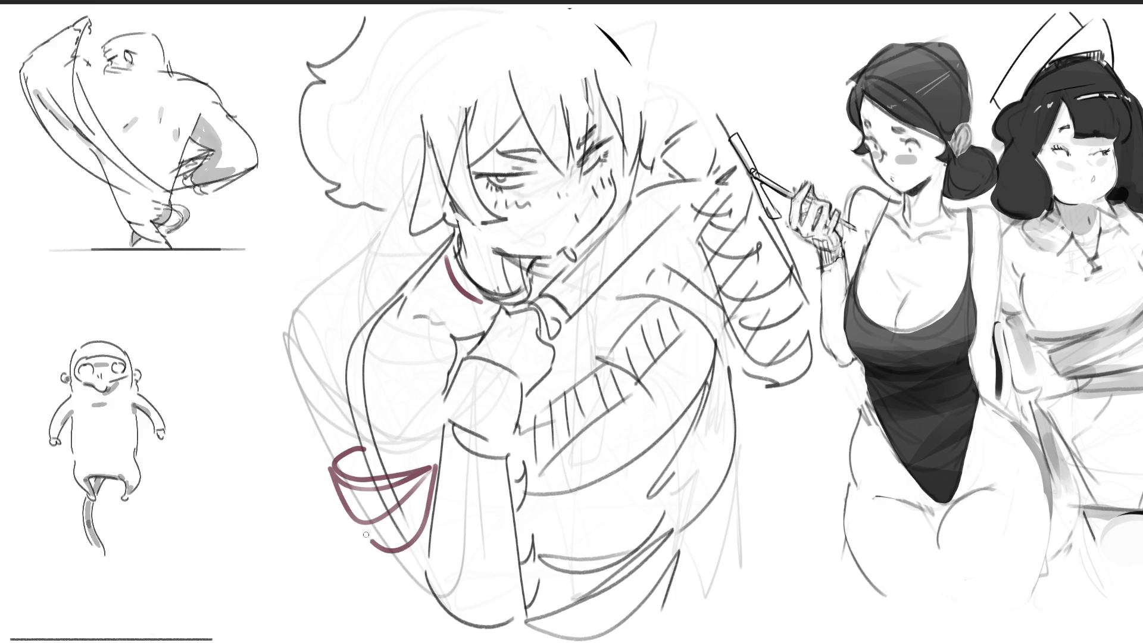
{"action": "left_click_drag", "start_coordinate": [357, 518], "coordinate": [417, 548]}
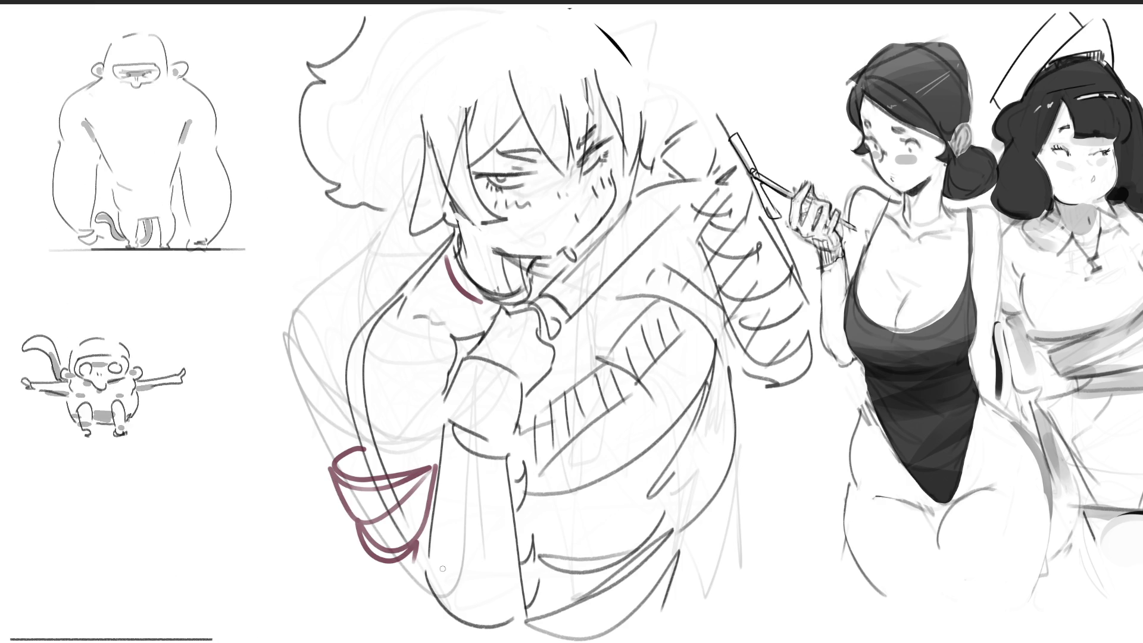
Outline the shoulder in dark red, extend it down the right side, and mark near the face.
{"action": "left_click_drag", "start_coordinate": [652, 246], "coordinate": [715, 340]}
{"action": "mouse_move", "coordinate": [685, 304]}
{"action": "left_mouse_down"}
{"action": "mouse_move", "coordinate": [644, 252]}
{"action": "mouse_move", "coordinate": [685, 303]}
{"action": "left_mouse_up"}
{"action": "left_click_drag", "start_coordinate": [623, 288], "coordinate": [632, 290]}
{"action": "left_click_drag", "start_coordinate": [741, 386], "coordinate": [733, 415]}
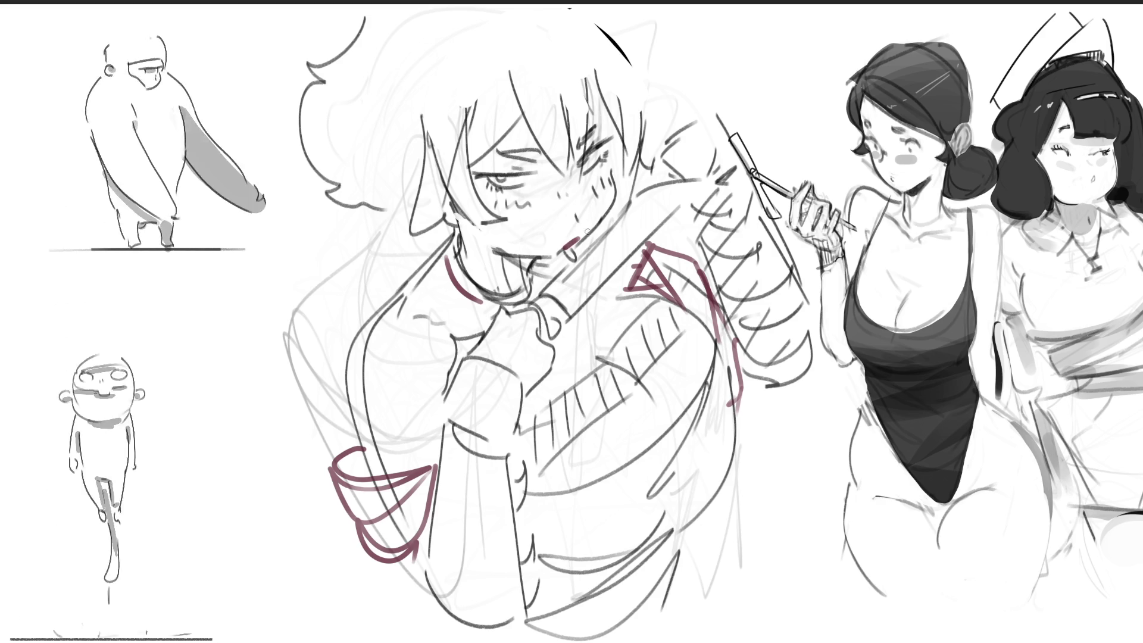
{"action": "left_click_drag", "start_coordinate": [577, 240], "coordinate": [562, 245]}
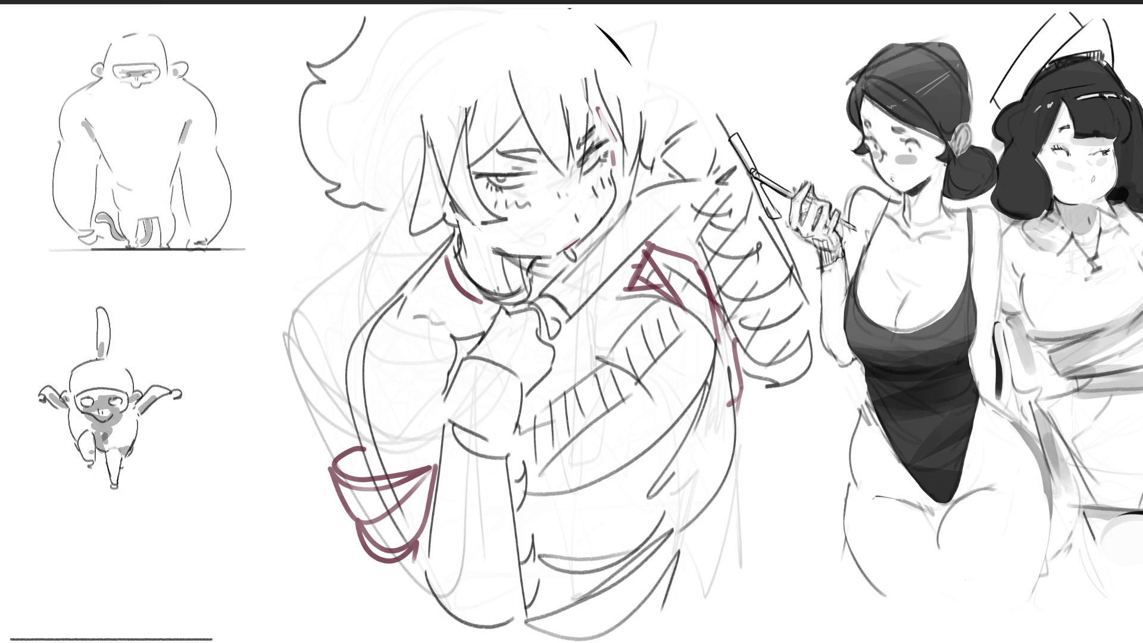
Wash light blue over the hair, chin, neck, sleeve, shoulder and lower arm.
{"action": "left_click_drag", "start_coordinate": [535, 126], "coordinate": [469, 173]}
{"action": "mouse_move", "coordinate": [518, 134]}
{"action": "left_mouse_down"}
{"action": "mouse_move", "coordinate": [565, 199]}
{"action": "mouse_move", "coordinate": [598, 113]}
{"action": "left_mouse_up"}
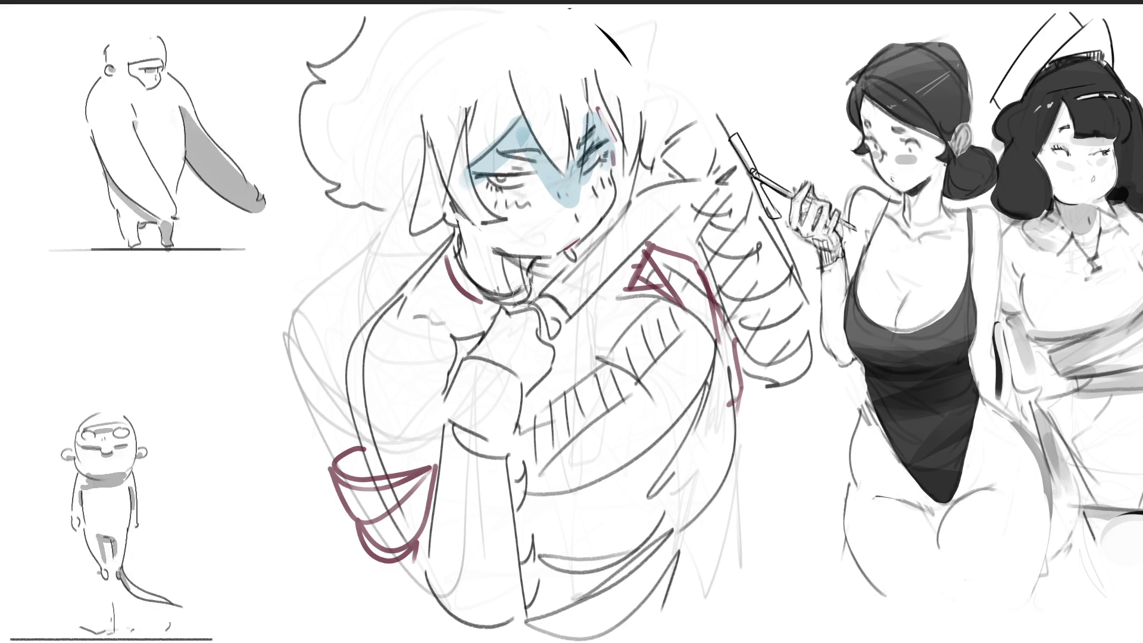
{"action": "left_click_drag", "start_coordinate": [461, 222], "coordinate": [503, 259]}
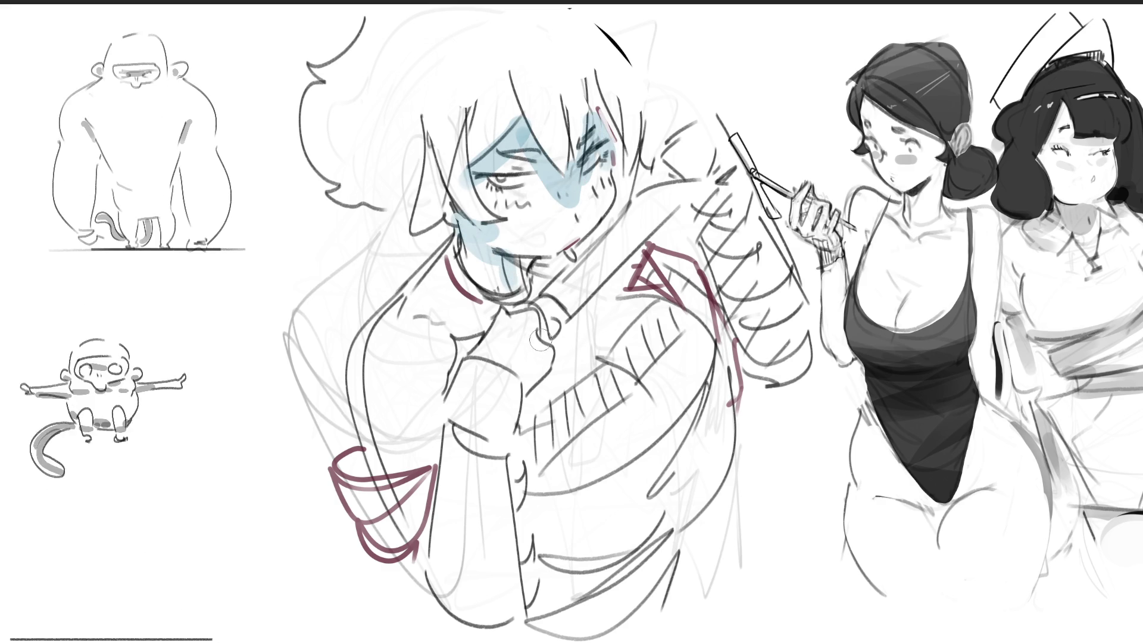
{"action": "mouse_move", "coordinate": [530, 441]}
{"action": "left_mouse_down"}
{"action": "mouse_move", "coordinate": [515, 459]}
{"action": "mouse_move", "coordinate": [678, 316]}
{"action": "mouse_move", "coordinate": [694, 334]}
{"action": "left_mouse_up"}
{"action": "mouse_move", "coordinate": [714, 203]}
{"action": "left_mouse_down"}
{"action": "mouse_move", "coordinate": [771, 372]}
{"action": "mouse_move", "coordinate": [745, 262]}
{"action": "left_mouse_up"}
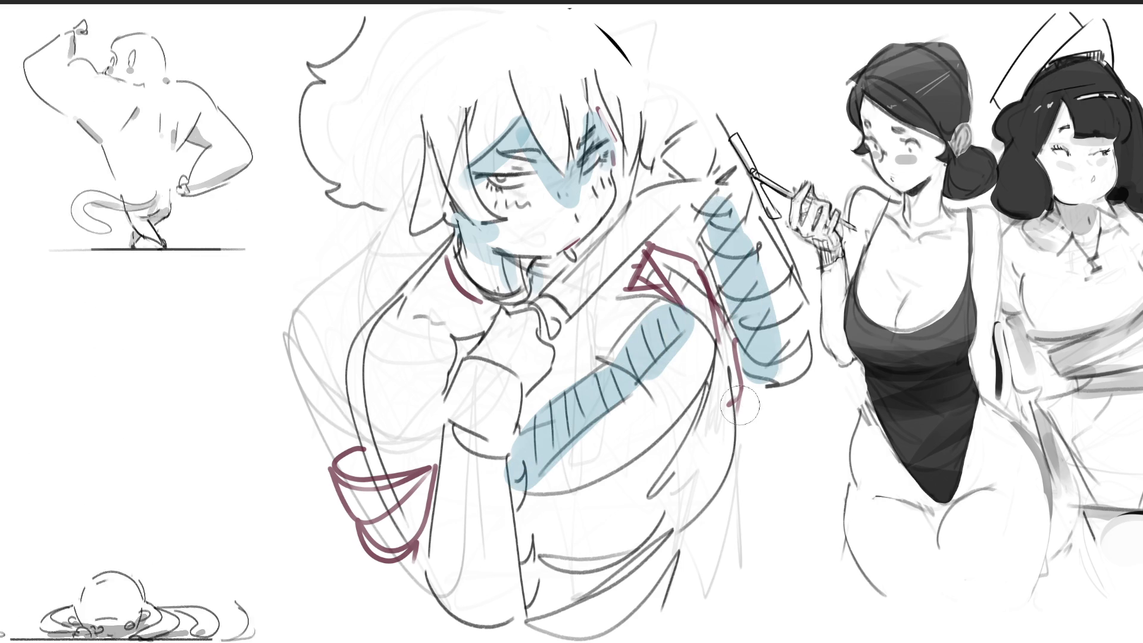
{"action": "mouse_move", "coordinate": [527, 582]}
{"action": "left_mouse_down"}
{"action": "mouse_move", "coordinate": [685, 518]}
{"action": "mouse_move", "coordinate": [673, 571]}
{"action": "mouse_move", "coordinate": [587, 604]}
{"action": "left_mouse_up"}
Shade the cuff, hand and left of the face blue, then colour the eye red.
{"action": "mouse_move", "coordinate": [357, 461]}
{"action": "left_mouse_down"}
{"action": "mouse_move", "coordinate": [431, 467]}
{"action": "mouse_move", "coordinate": [417, 456]}
{"action": "left_mouse_up"}
{"action": "mouse_move", "coordinate": [437, 360]}
{"action": "left_mouse_down"}
{"action": "mouse_move", "coordinate": [455, 339]}
{"action": "mouse_move", "coordinate": [476, 343]}
{"action": "left_mouse_up"}
{"action": "mouse_move", "coordinate": [544, 393]}
{"action": "left_mouse_down"}
{"action": "mouse_move", "coordinate": [536, 366]}
{"action": "mouse_move", "coordinate": [556, 318]}
{"action": "left_mouse_up"}
{"action": "left_click_drag", "start_coordinate": [622, 149], "coordinate": [622, 196]}
{"action": "mouse_move", "coordinate": [390, 212]}
{"action": "left_mouse_down"}
{"action": "mouse_move", "coordinate": [404, 196]}
{"action": "mouse_move", "coordinate": [415, 209]}
{"action": "left_mouse_up"}
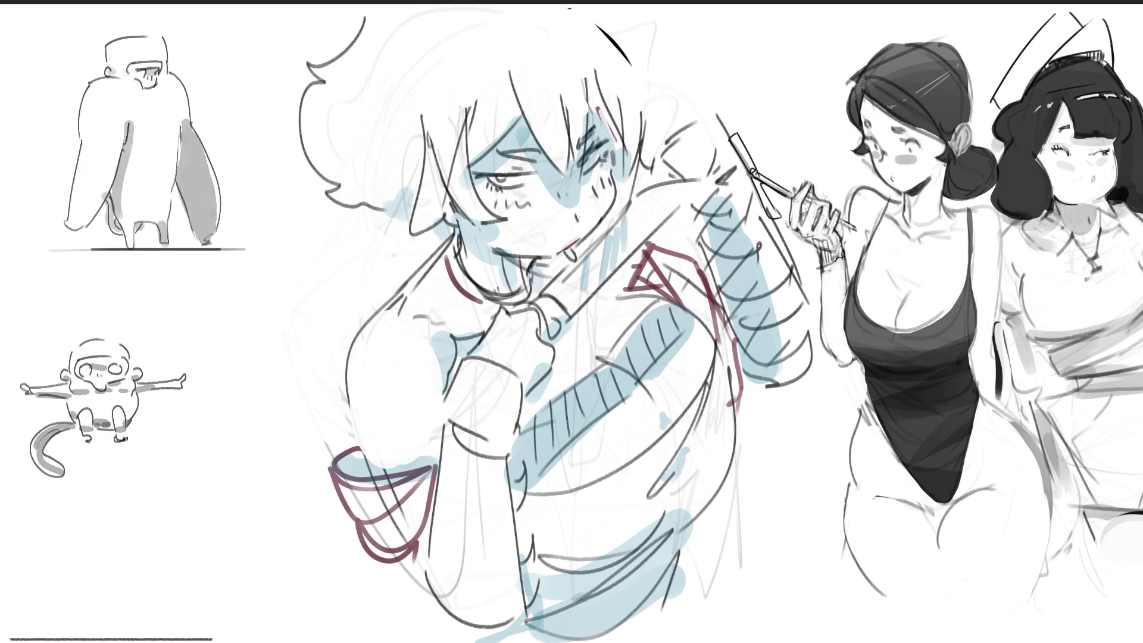
{"action": "left_click_drag", "start_coordinate": [499, 177], "coordinate": [518, 169]}
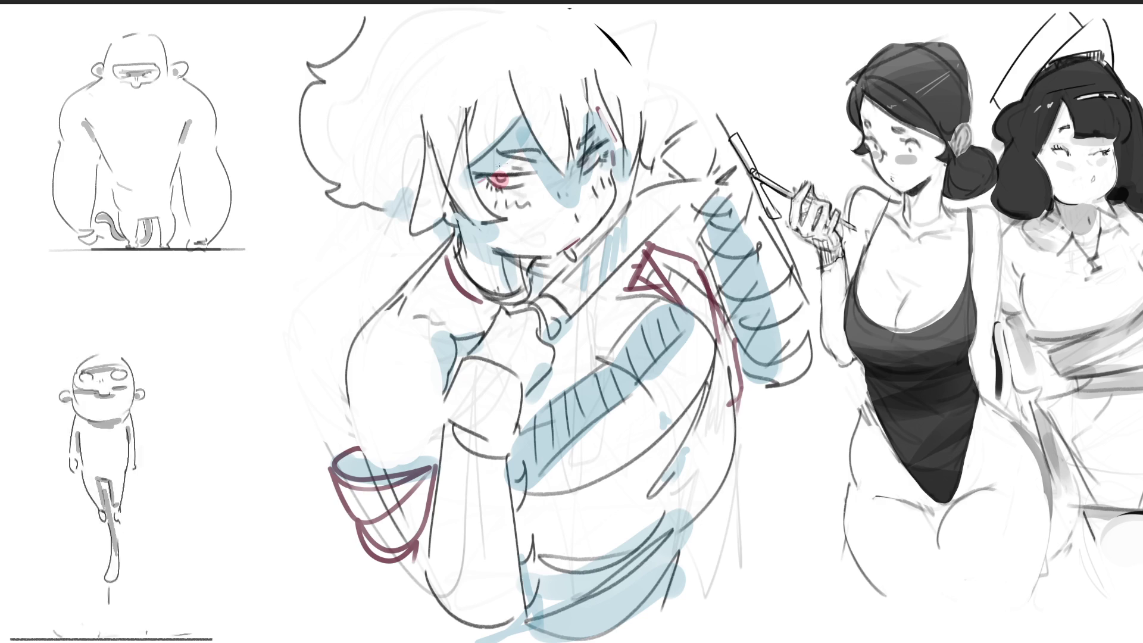
{"action": "left_click_drag", "start_coordinate": [514, 152], "coordinate": [570, 202]}
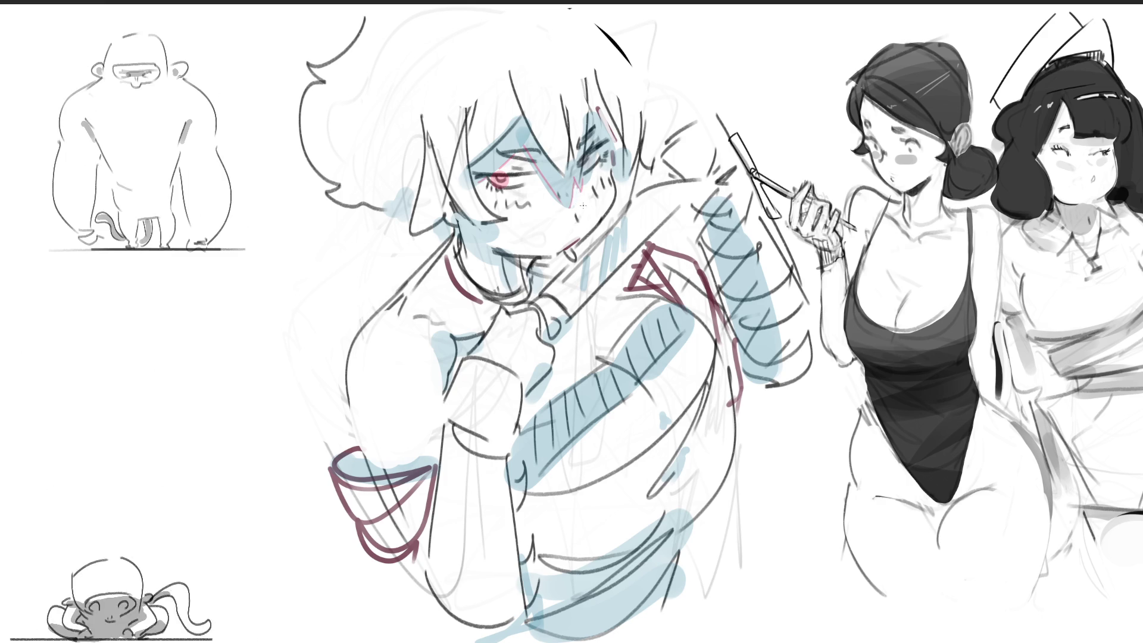
Add a small red lower-lip stroke to the mouth, then undo it with Ctrl+Z.
{"action": "left_click_drag", "start_coordinate": [505, 234], "coordinate": [494, 238]}
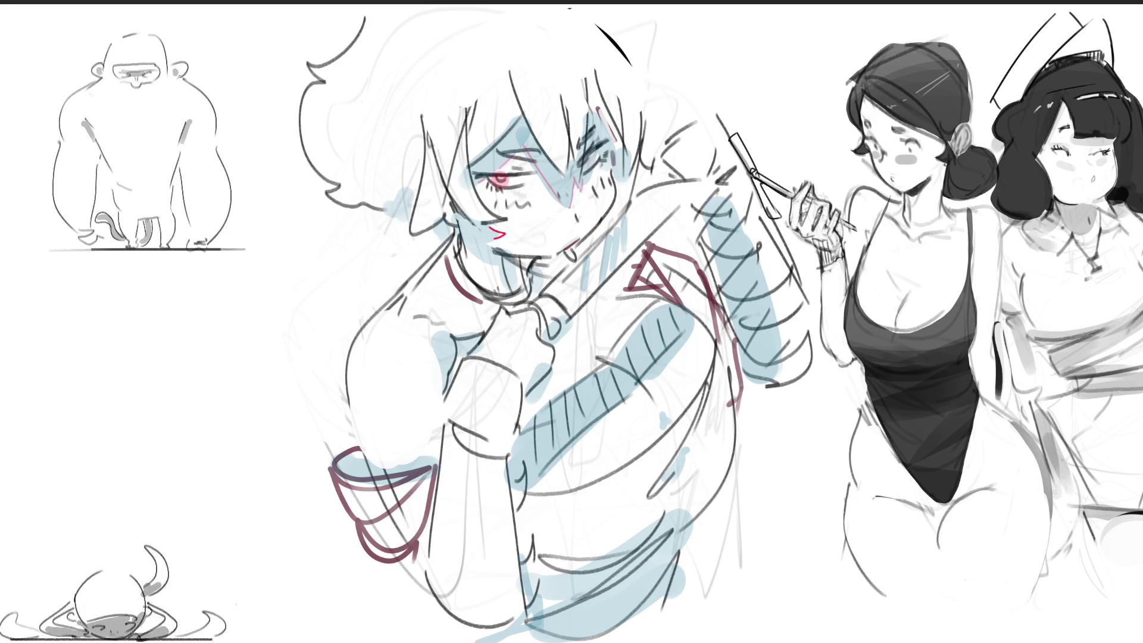
{"action": "key", "text": "ctrl+z"}
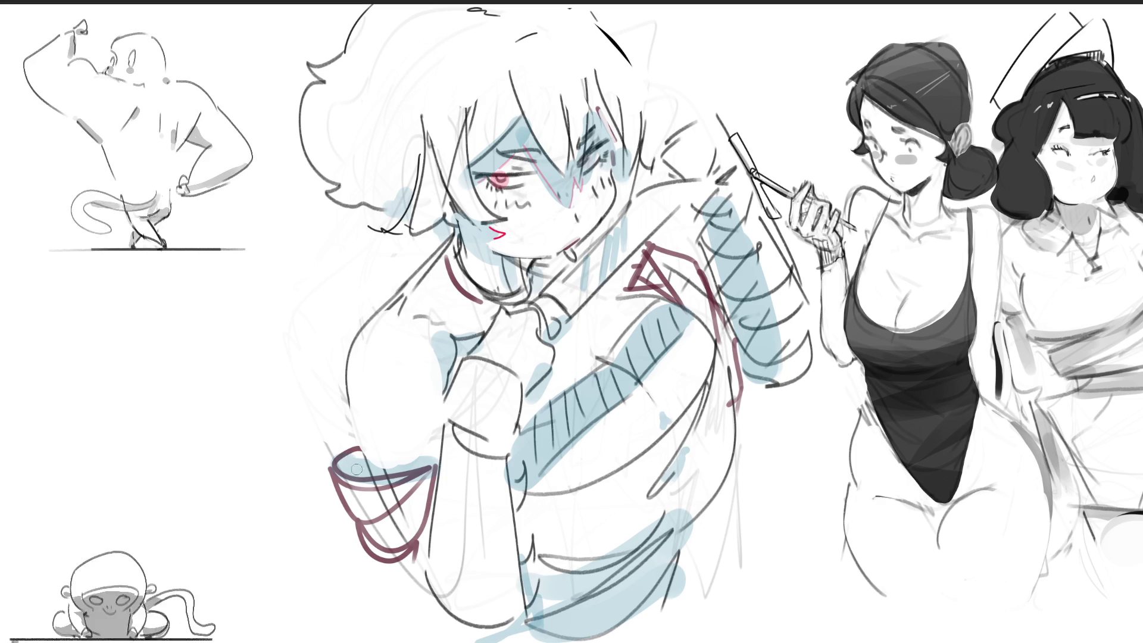
Ink the black bracelet and strap lines across the wrist, shoulder and torso.
{"action": "left_click_drag", "start_coordinate": [363, 484], "coordinate": [433, 473]}
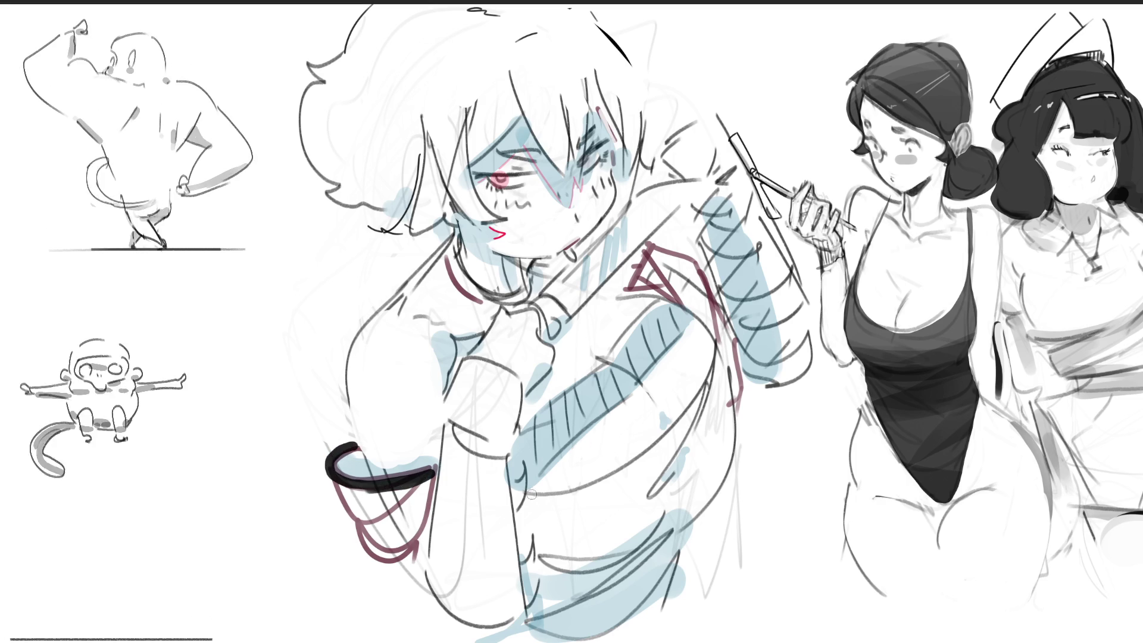
{"action": "mouse_move", "coordinate": [573, 488]}
{"action": "left_mouse_down"}
{"action": "mouse_move", "coordinate": [643, 458]}
{"action": "mouse_move", "coordinate": [696, 408]}
{"action": "mouse_move", "coordinate": [716, 343]}
{"action": "left_mouse_up"}
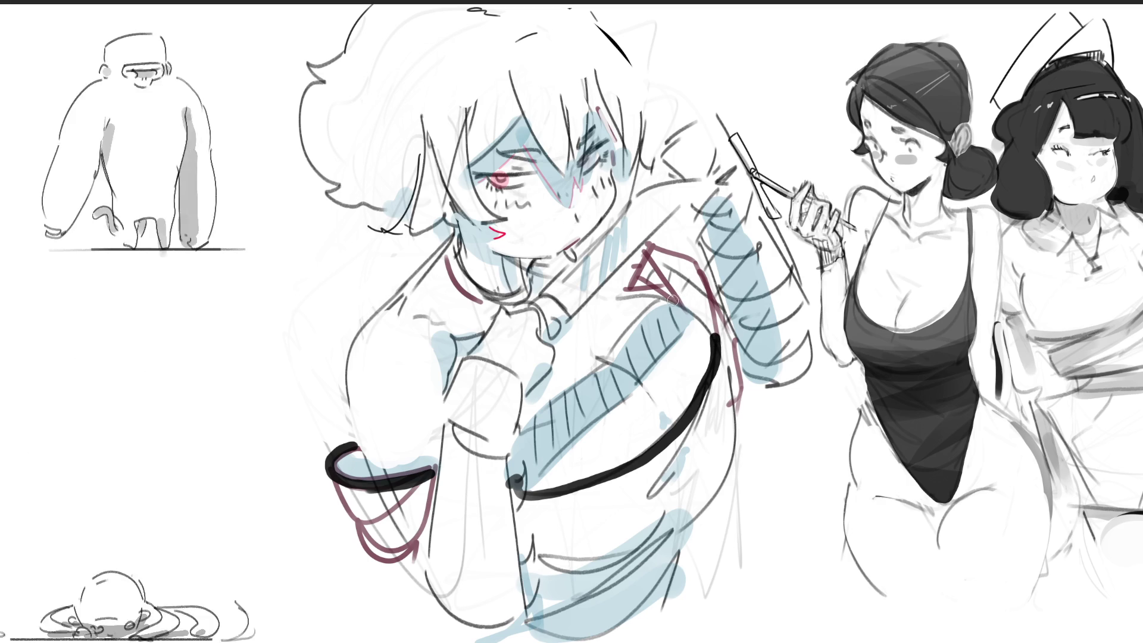
{"action": "left_click_drag", "start_coordinate": [642, 251], "coordinate": [675, 300]}
{"action": "mouse_move", "coordinate": [729, 337]}
{"action": "left_mouse_down"}
{"action": "mouse_move", "coordinate": [744, 414]}
{"action": "mouse_move", "coordinate": [777, 391]}
{"action": "left_mouse_up"}
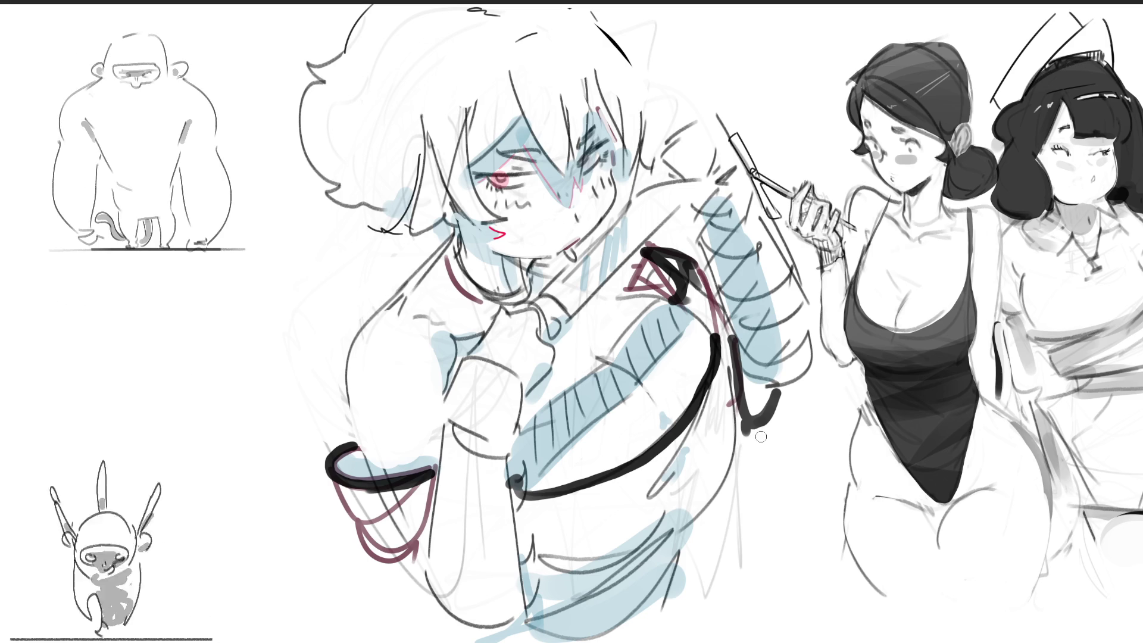
{"action": "mouse_move", "coordinate": [711, 391]}
{"action": "left_mouse_down"}
{"action": "mouse_move", "coordinate": [643, 499]}
{"action": "mouse_move", "coordinate": [668, 478]}
{"action": "left_mouse_up"}
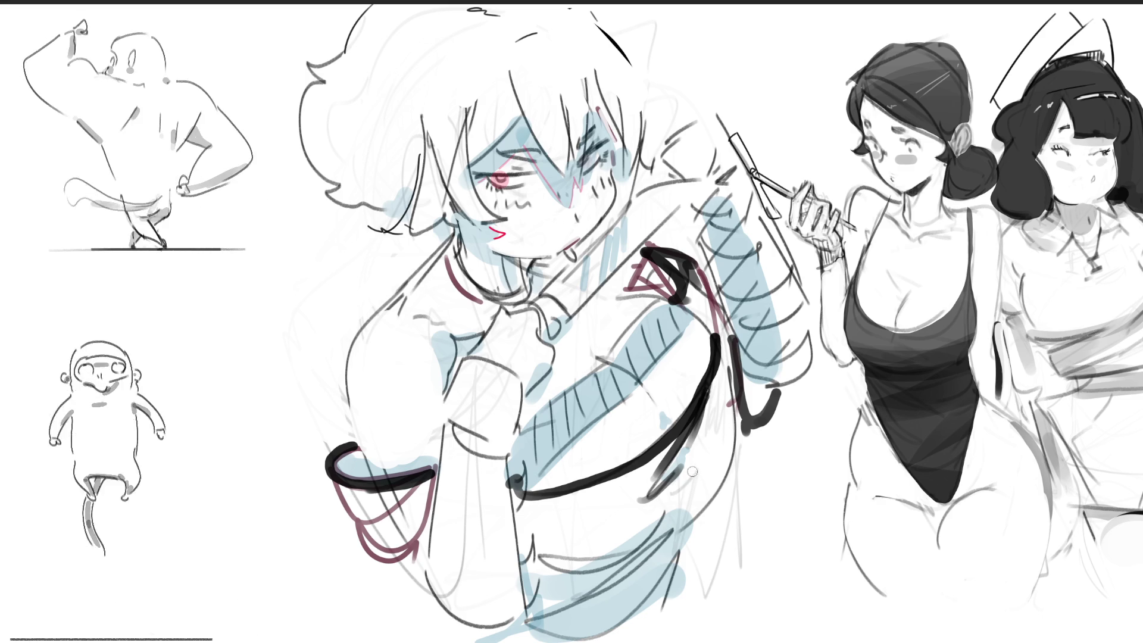
{"action": "left_click_drag", "start_coordinate": [546, 494], "coordinate": [616, 486]}
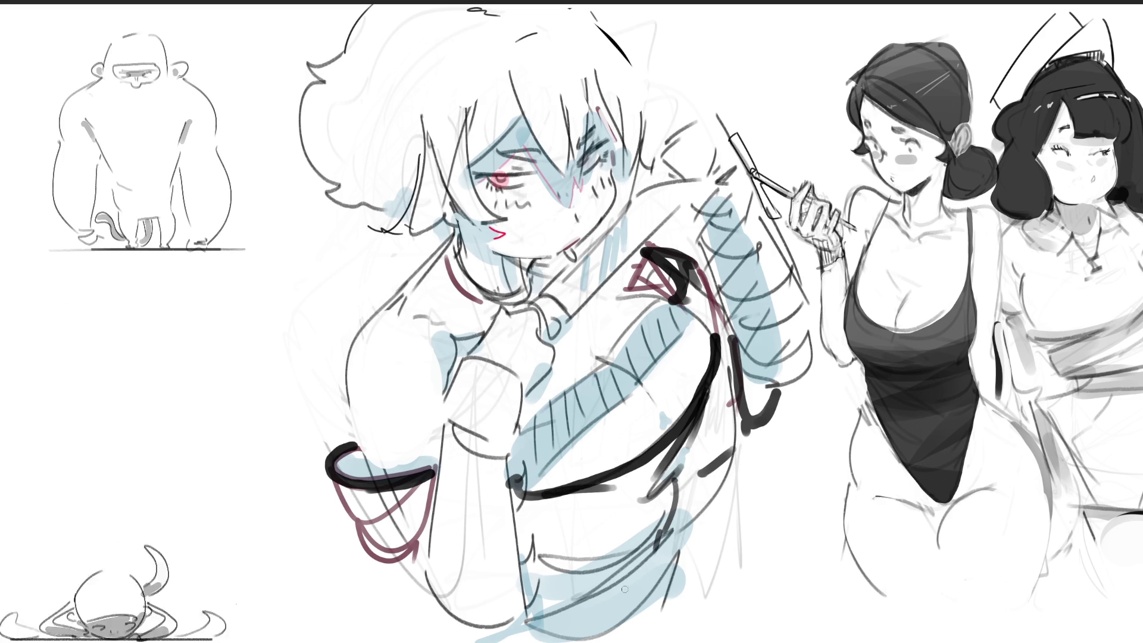
Add dark strokes and hatching at the lower torso and hip.
{"action": "mouse_move", "coordinate": [527, 589]}
{"action": "left_mouse_down"}
{"action": "mouse_move", "coordinate": [562, 610]}
{"action": "mouse_move", "coordinate": [643, 589]}
{"action": "mouse_move", "coordinate": [699, 545]}
{"action": "left_mouse_up"}
{"action": "left_click_drag", "start_coordinate": [731, 499], "coordinate": [705, 544]}
{"action": "left_click_drag", "start_coordinate": [709, 553], "coordinate": [679, 569]}
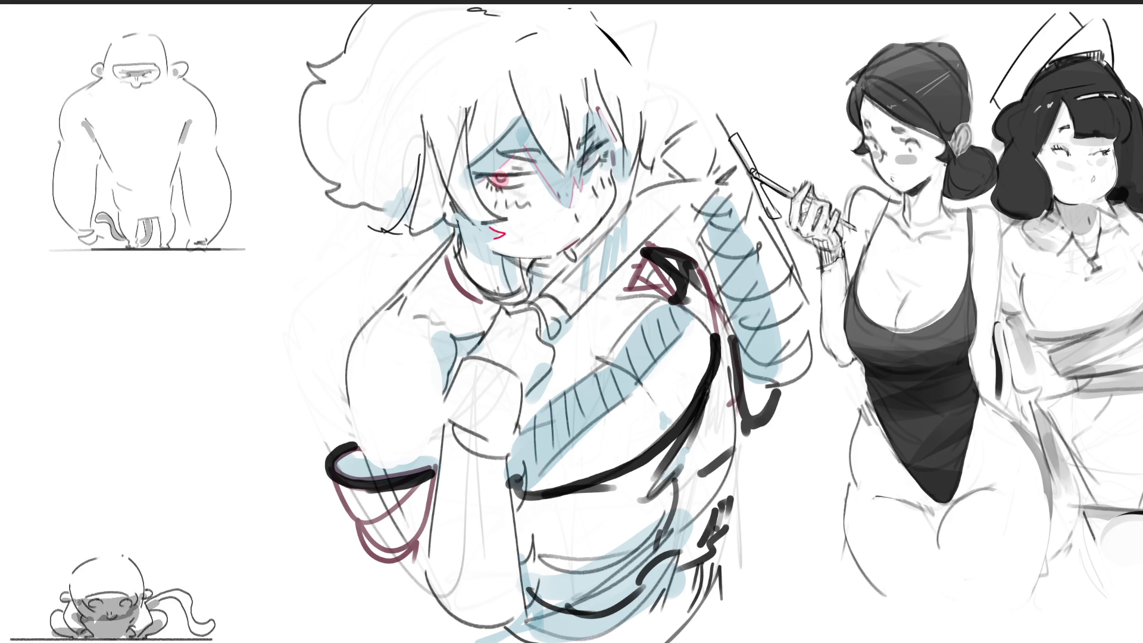
{"action": "left_click_drag", "start_coordinate": [728, 555], "coordinate": [707, 601]}
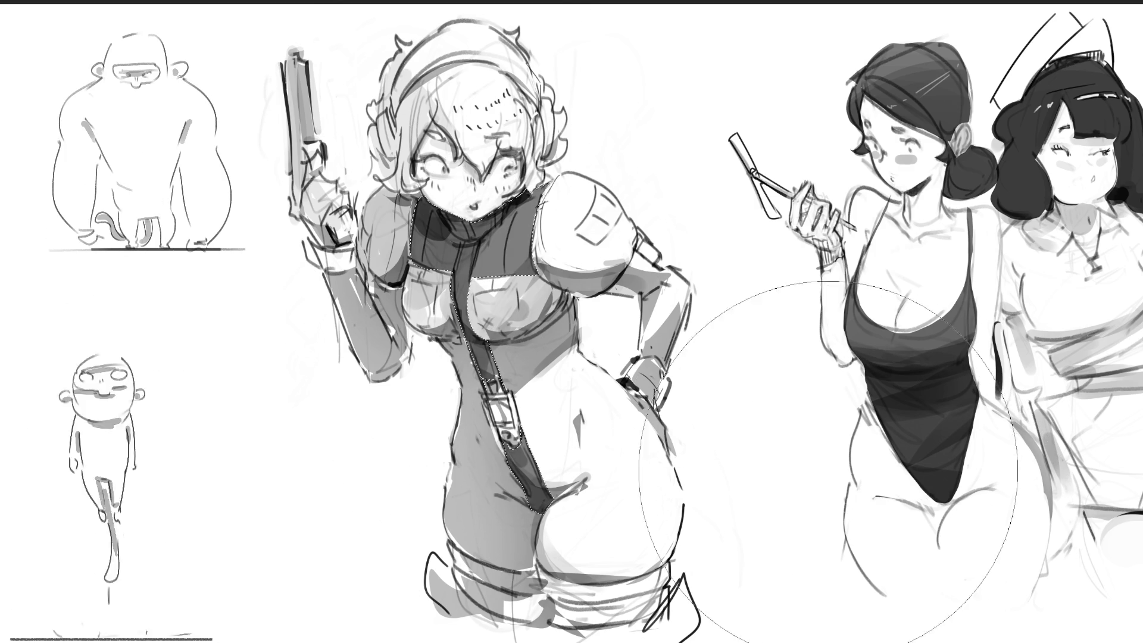
Paint the collar, jacket, torso, left arm and headband dark grey.
{"action": "left_click_drag", "start_coordinate": [464, 173], "coordinate": [488, 250]}
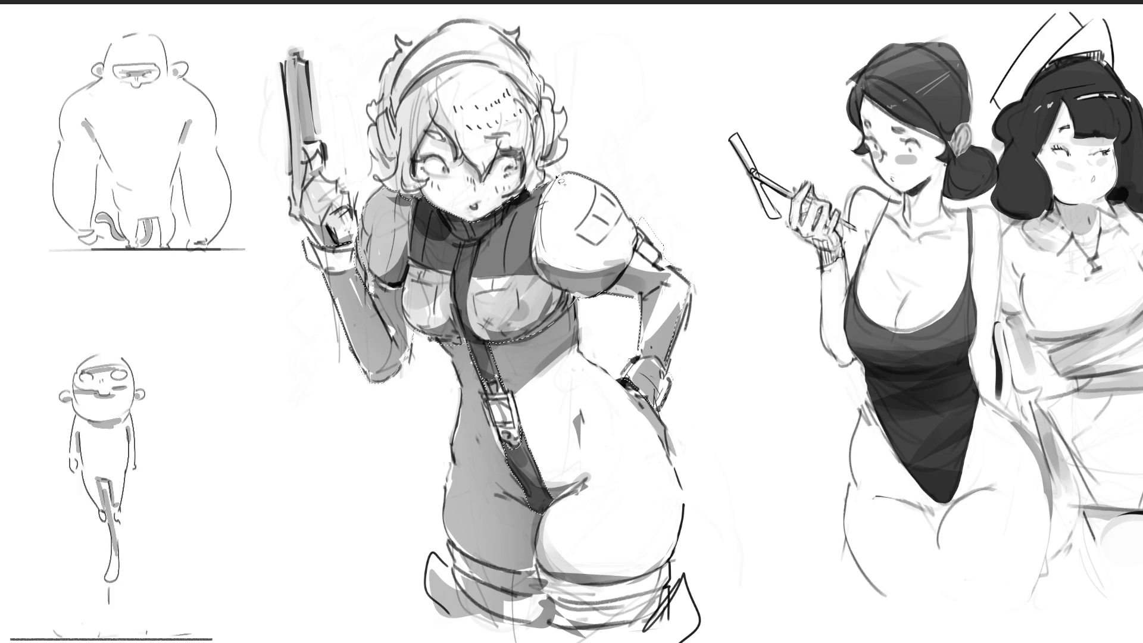
{"action": "mouse_move", "coordinate": [614, 265]}
{"action": "left_mouse_down"}
{"action": "mouse_move", "coordinate": [689, 191]}
{"action": "mouse_move", "coordinate": [277, 500]}
{"action": "left_mouse_up"}
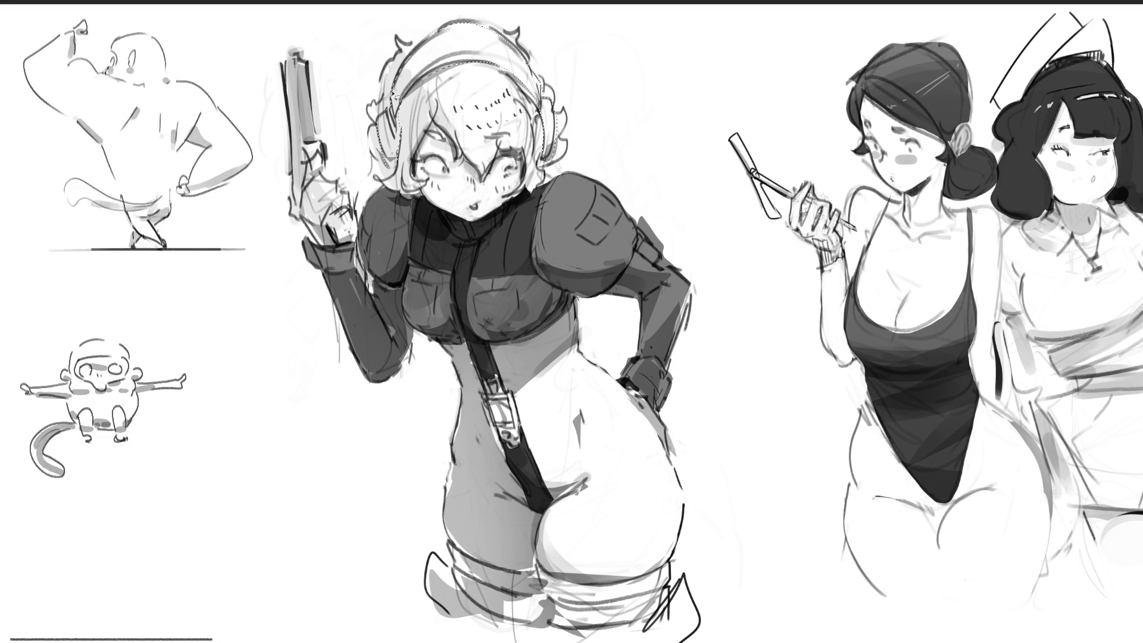
{"action": "left_click_drag", "start_coordinate": [601, 256], "coordinate": [470, 279]}
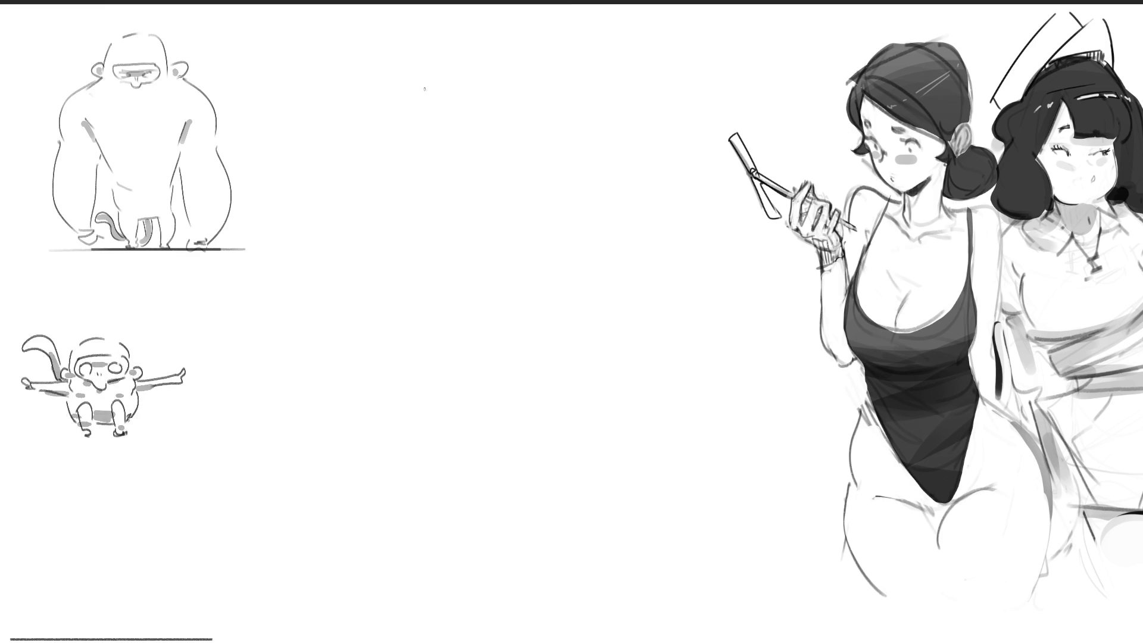
Sketch a pear-shaped head with long hair, closed-eye lashes, a small nose and jaw line.
{"action": "left_click_drag", "start_coordinate": [474, 67], "coordinate": [470, 147]}
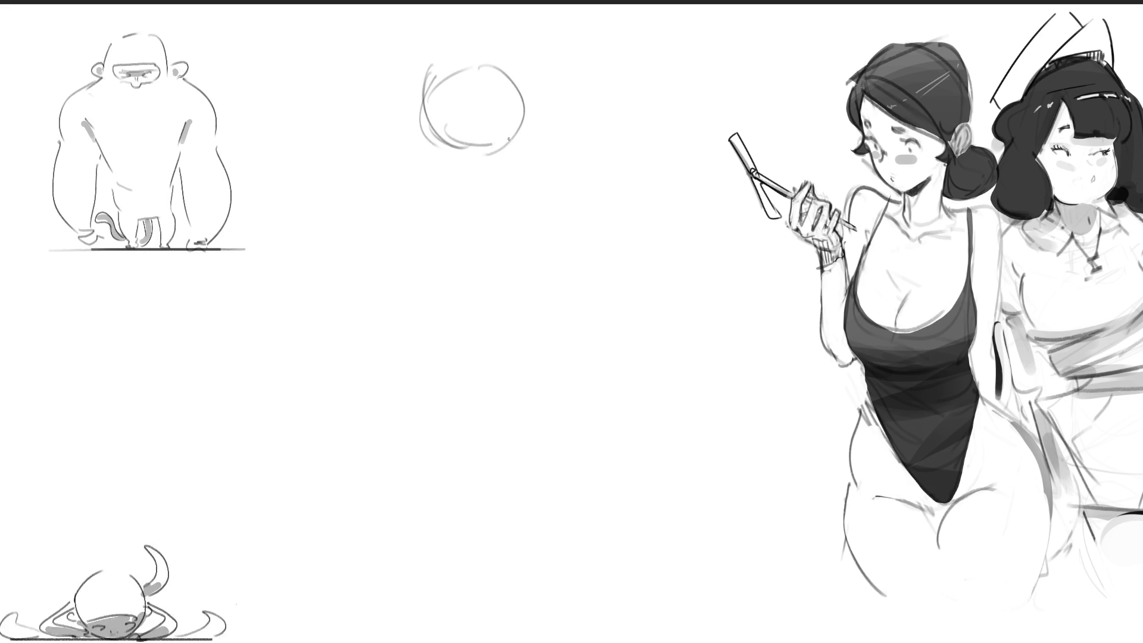
{"action": "mouse_move", "coordinate": [414, 80]}
{"action": "left_mouse_down"}
{"action": "mouse_move", "coordinate": [512, 35]}
{"action": "mouse_move", "coordinate": [534, 115]}
{"action": "left_mouse_up"}
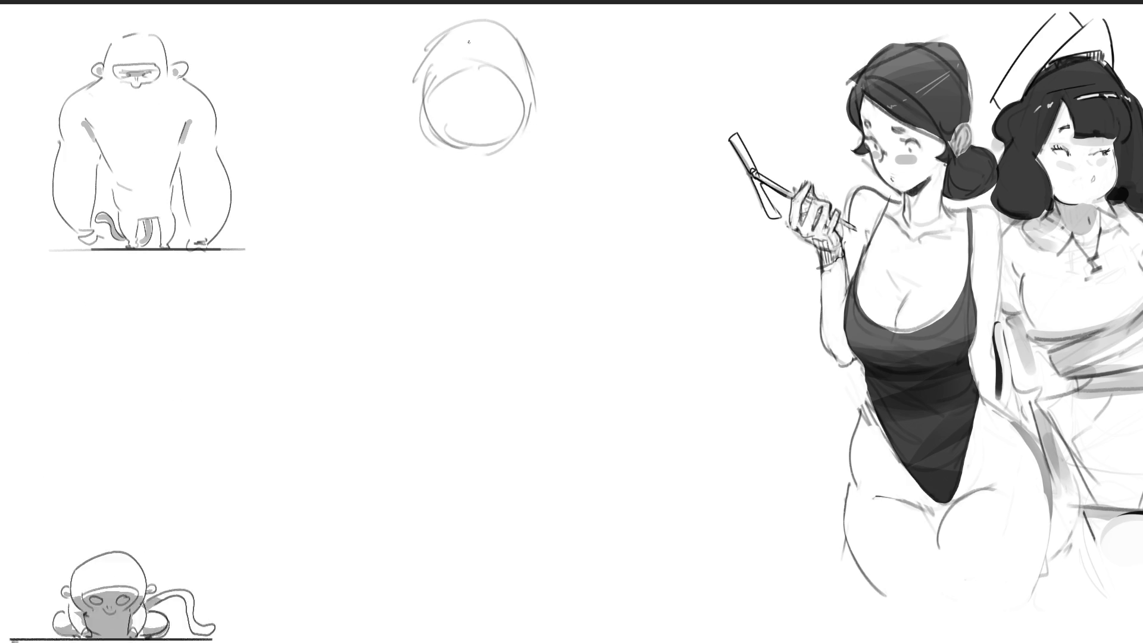
{"action": "mouse_move", "coordinate": [436, 28]}
{"action": "left_mouse_down"}
{"action": "mouse_move", "coordinate": [447, 179]}
{"action": "mouse_move", "coordinate": [378, 190]}
{"action": "mouse_move", "coordinate": [446, 208]}
{"action": "left_mouse_up"}
{"action": "left_click_drag", "start_coordinate": [527, 143], "coordinate": [554, 232]}
{"action": "left_click_drag", "start_coordinate": [523, 42], "coordinate": [577, 208]}
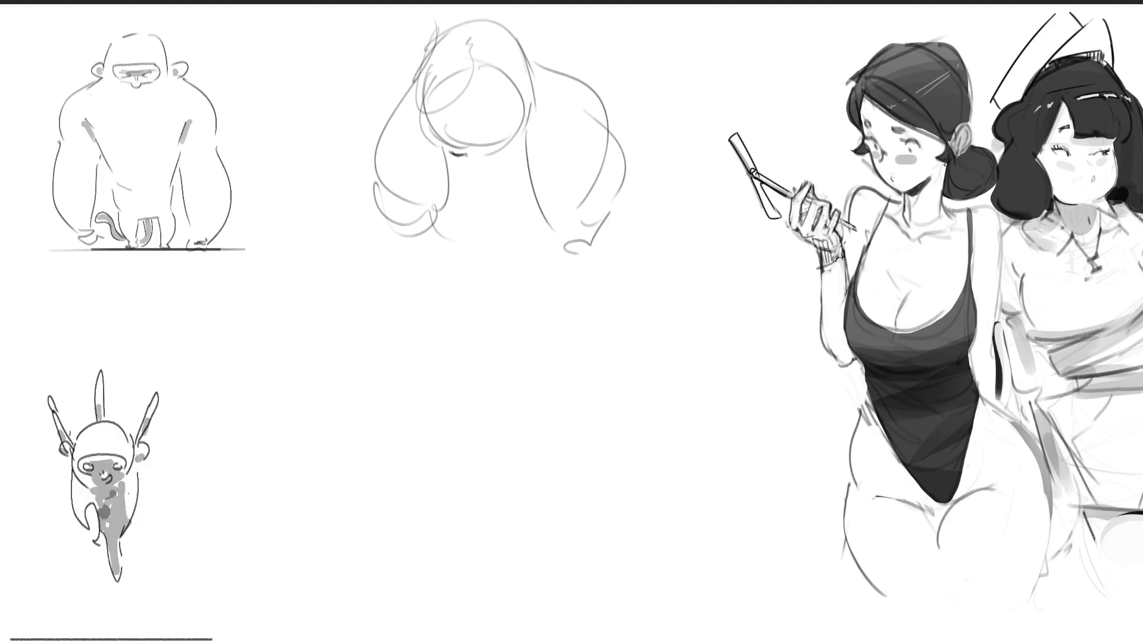
{"action": "mouse_move", "coordinate": [457, 155]}
{"action": "left_mouse_down"}
{"action": "mouse_move", "coordinate": [504, 159]}
{"action": "mouse_move", "coordinate": [516, 147]}
{"action": "left_mouse_up"}
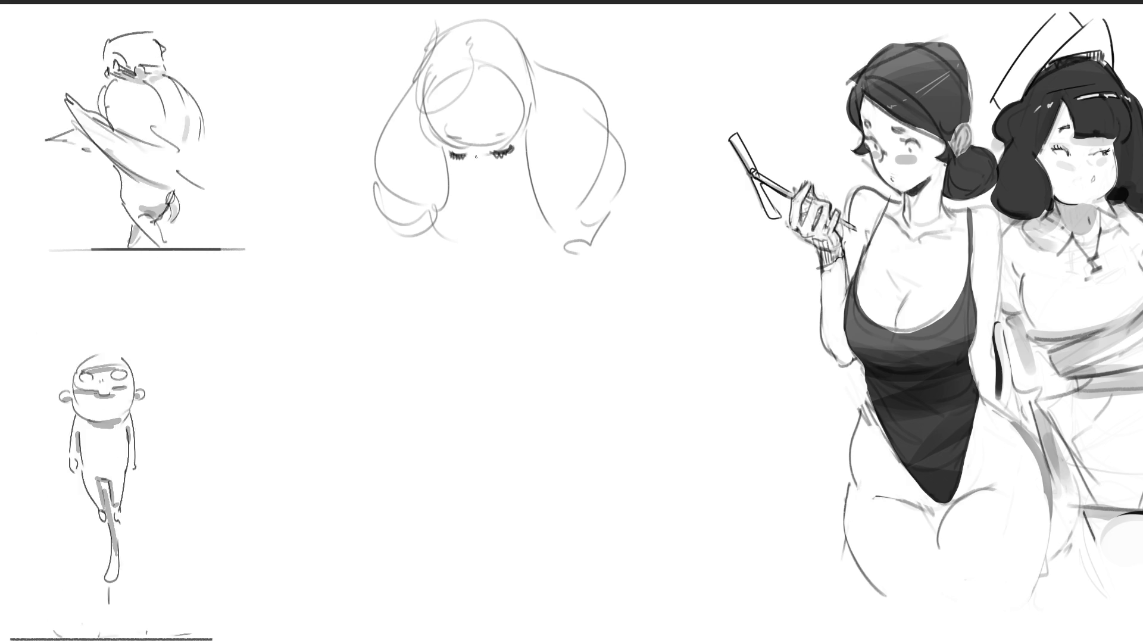
{"action": "left_click_drag", "start_coordinate": [478, 175], "coordinate": [479, 179]}
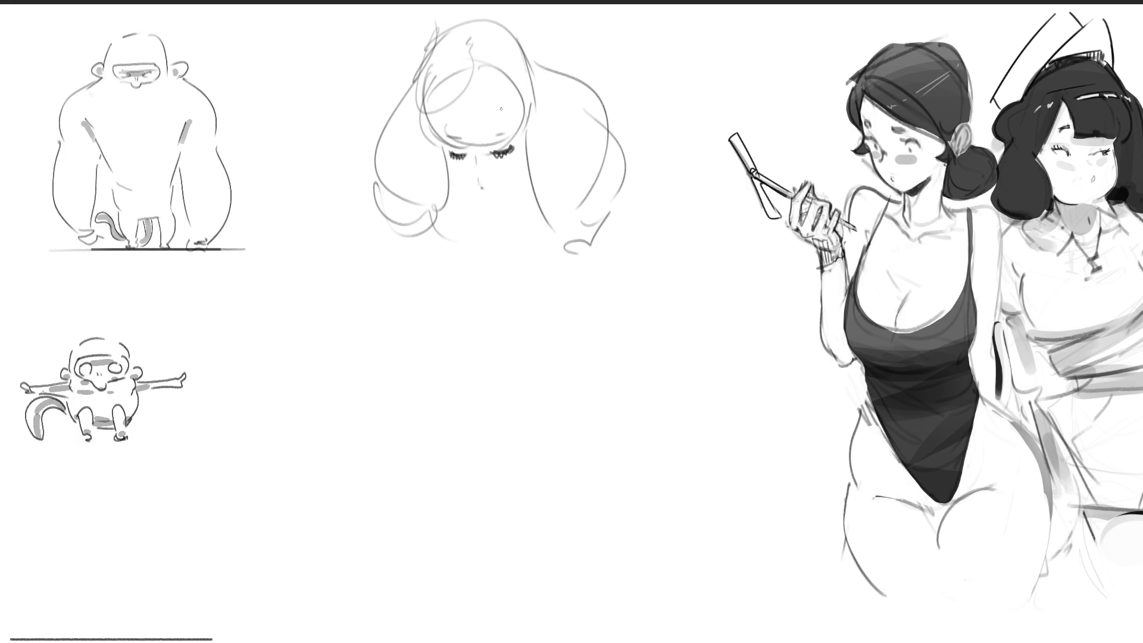
{"action": "left_click_drag", "start_coordinate": [449, 166], "coordinate": [523, 174]}
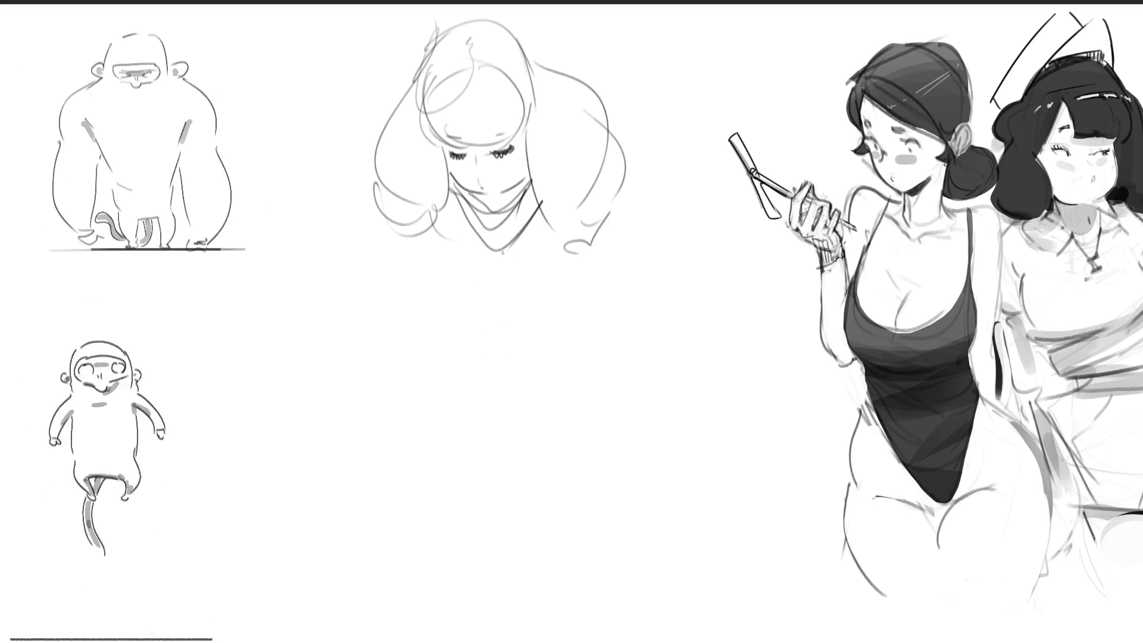
Outline the torso, shoulders, hips and legs, and add an eyebrow above the left eye.
{"action": "left_click_drag", "start_coordinate": [517, 393], "coordinate": [536, 437]}
{"action": "mouse_move", "coordinate": [558, 253]}
{"action": "left_mouse_down"}
{"action": "mouse_move", "coordinate": [610, 496]}
{"action": "mouse_move", "coordinate": [590, 527]}
{"action": "left_mouse_up"}
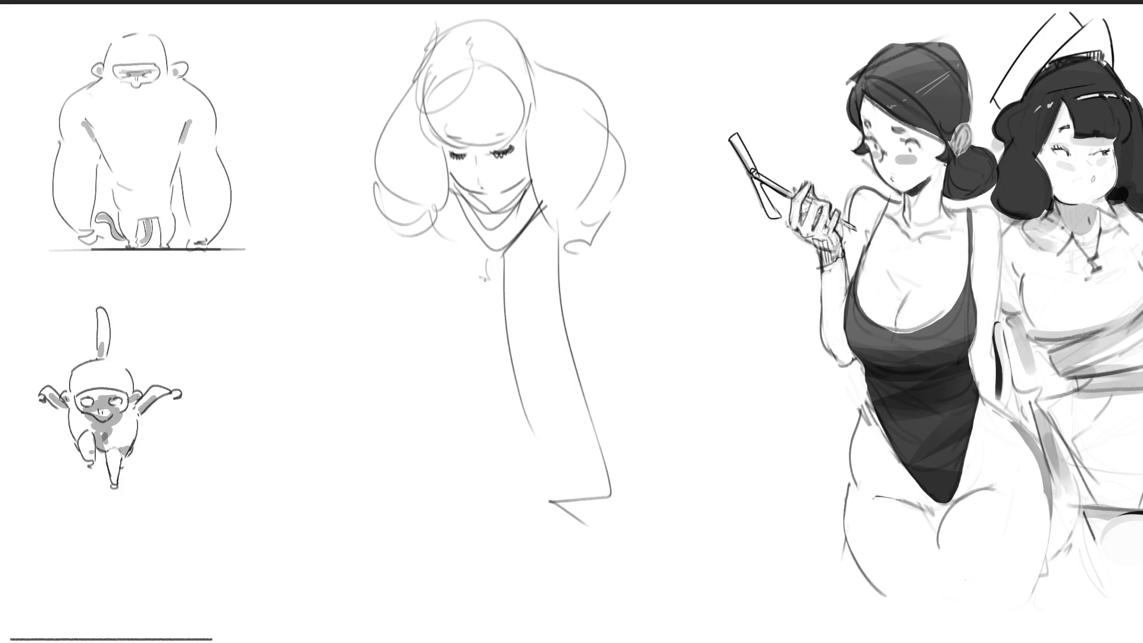
{"action": "left_click_drag", "start_coordinate": [445, 263], "coordinate": [440, 346]}
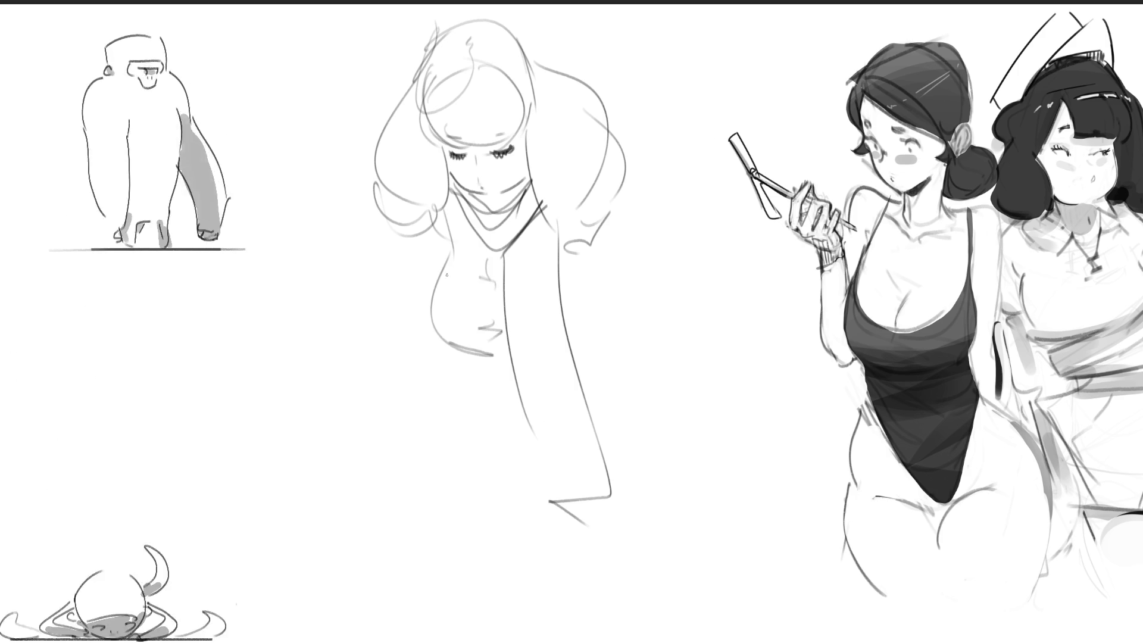
{"action": "left_click_drag", "start_coordinate": [424, 213], "coordinate": [403, 275]}
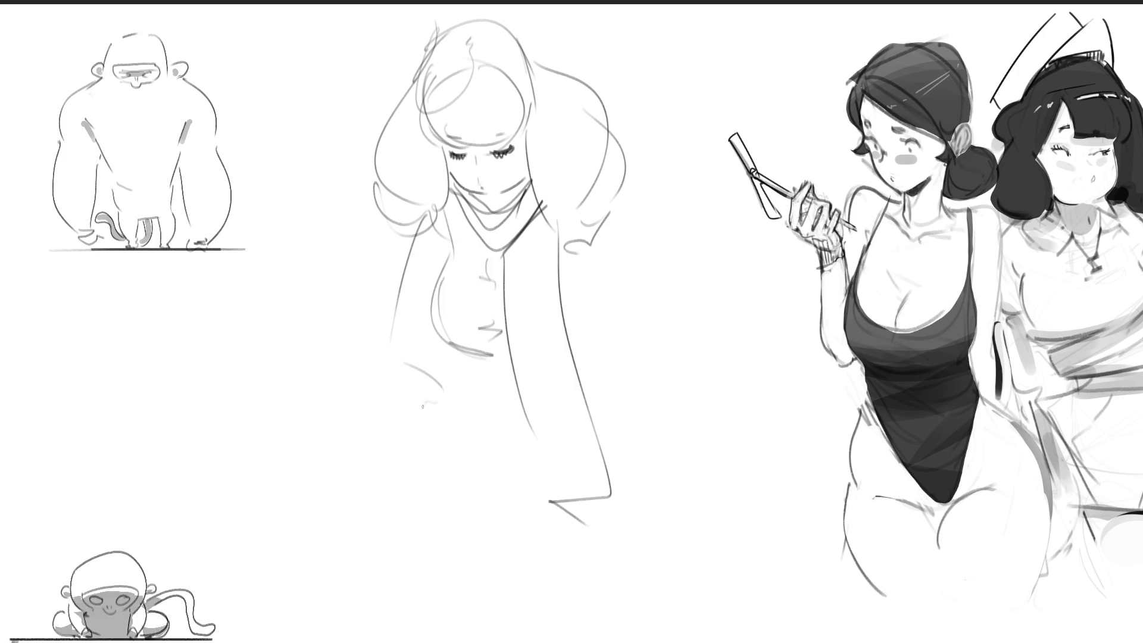
{"action": "left_click_drag", "start_coordinate": [634, 254], "coordinate": [684, 411]}
{"action": "left_click_drag", "start_coordinate": [591, 369], "coordinate": [696, 398]}
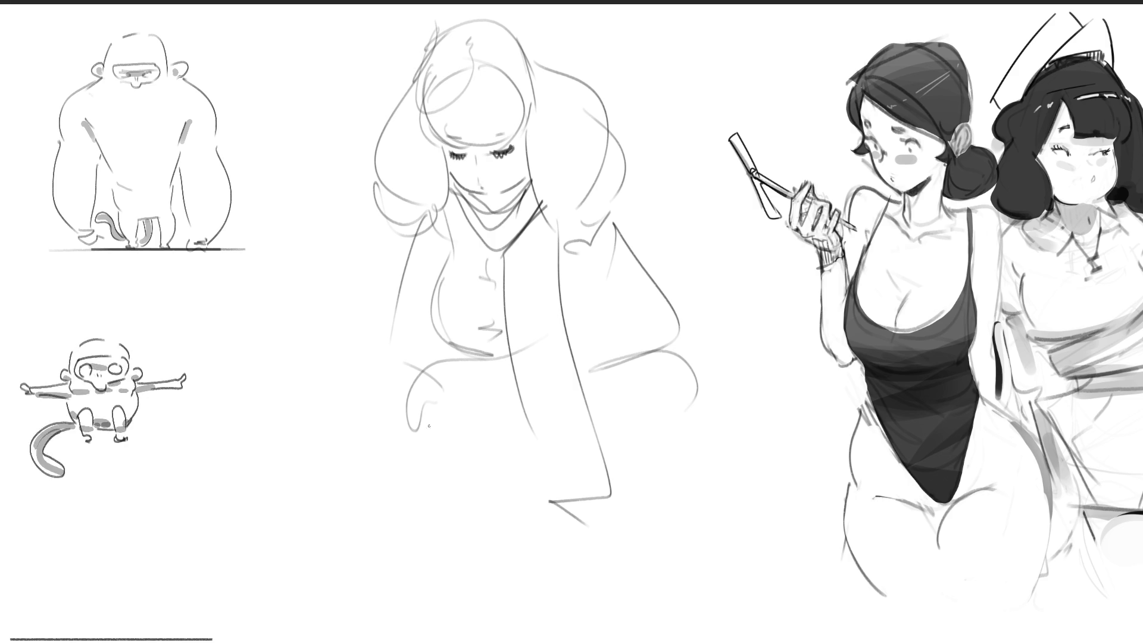
{"action": "left_click_drag", "start_coordinate": [568, 325], "coordinate": [684, 381]}
{"action": "mouse_move", "coordinate": [703, 444]}
{"action": "left_mouse_down"}
{"action": "mouse_move", "coordinate": [406, 430]}
{"action": "mouse_move", "coordinate": [429, 535]}
{"action": "mouse_move", "coordinate": [609, 497]}
{"action": "mouse_move", "coordinate": [497, 614]}
{"action": "mouse_move", "coordinate": [666, 522]}
{"action": "left_mouse_up"}
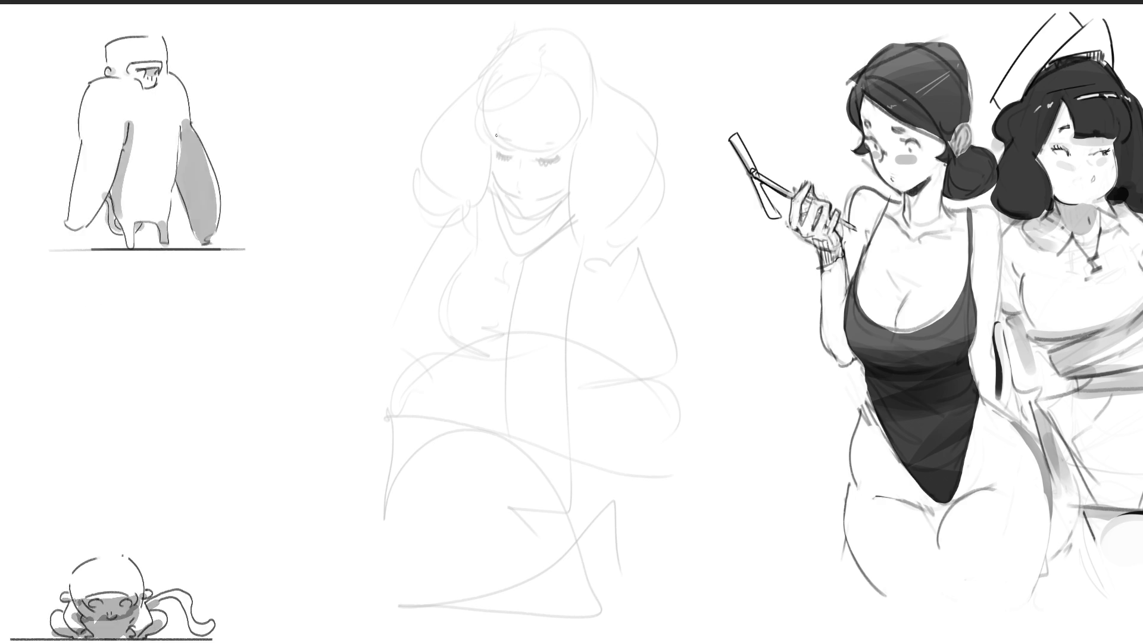
{"action": "left_click_drag", "start_coordinate": [494, 135], "coordinate": [510, 137]}
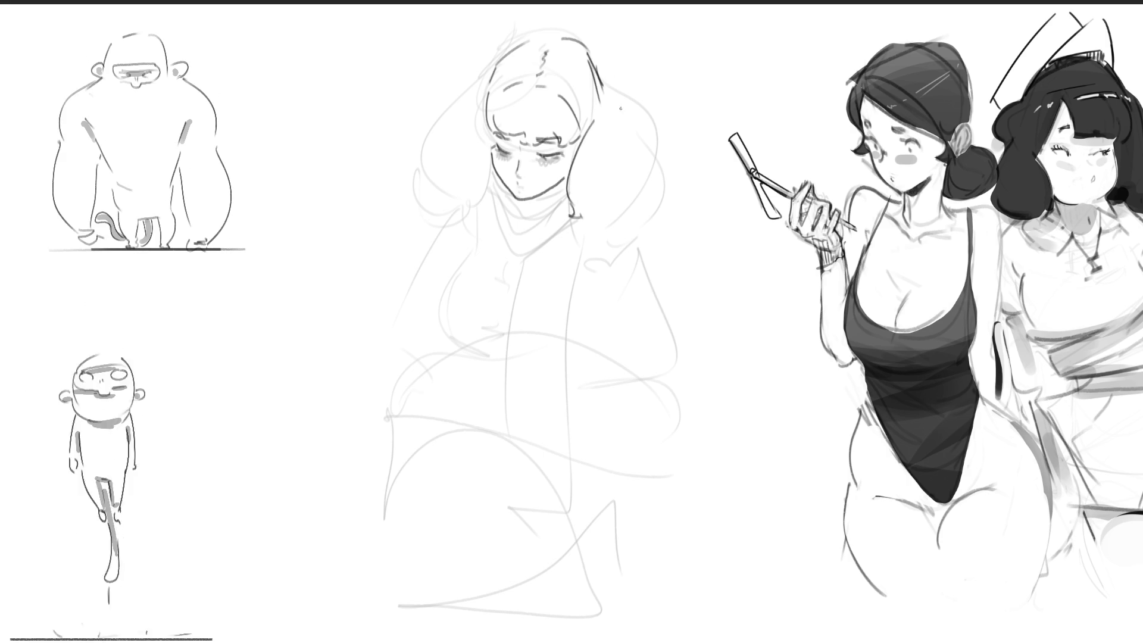
Draw wavy hair strands down the right side of the head.
{"action": "left_click_drag", "start_coordinate": [629, 118], "coordinate": [658, 226]}
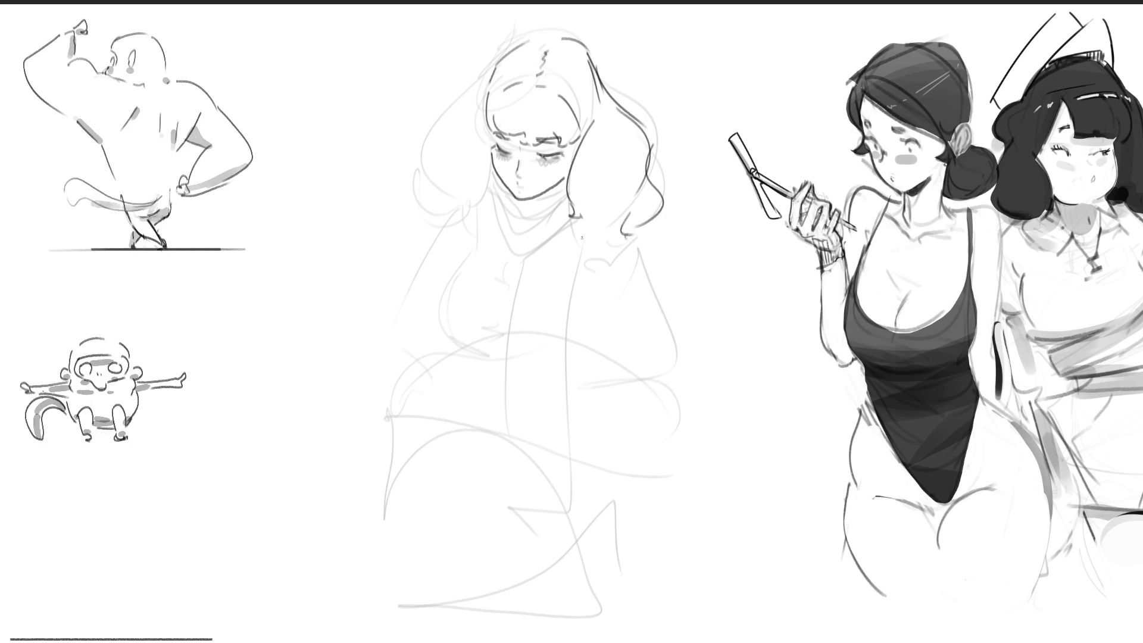
Continue the wavy hair on both sides and hatch a shadow under the chin.
{"action": "left_click_drag", "start_coordinate": [573, 215], "coordinate": [618, 243]}
{"action": "left_click_drag", "start_coordinate": [489, 168], "coordinate": [471, 218]}
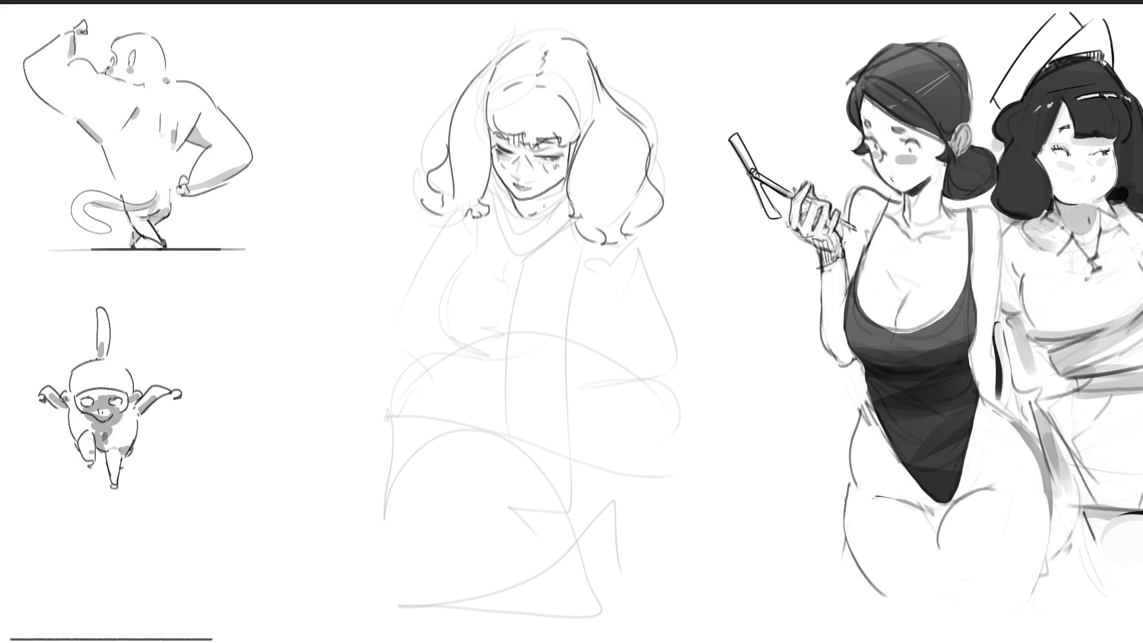
{"action": "mouse_move", "coordinate": [513, 195]}
{"action": "left_mouse_down"}
{"action": "mouse_move", "coordinate": [516, 212]}
{"action": "mouse_move", "coordinate": [536, 211]}
{"action": "left_mouse_up"}
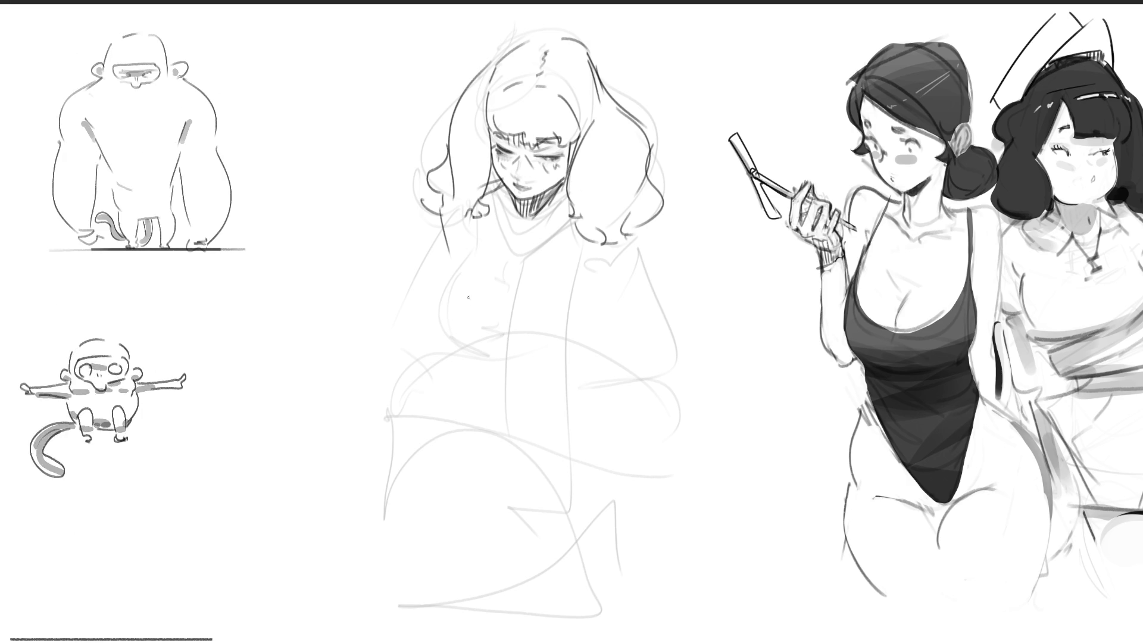
Add loose pencil strokes over the figure's chest and right side.
{"action": "left_click_drag", "start_coordinate": [473, 271], "coordinate": [529, 235]}
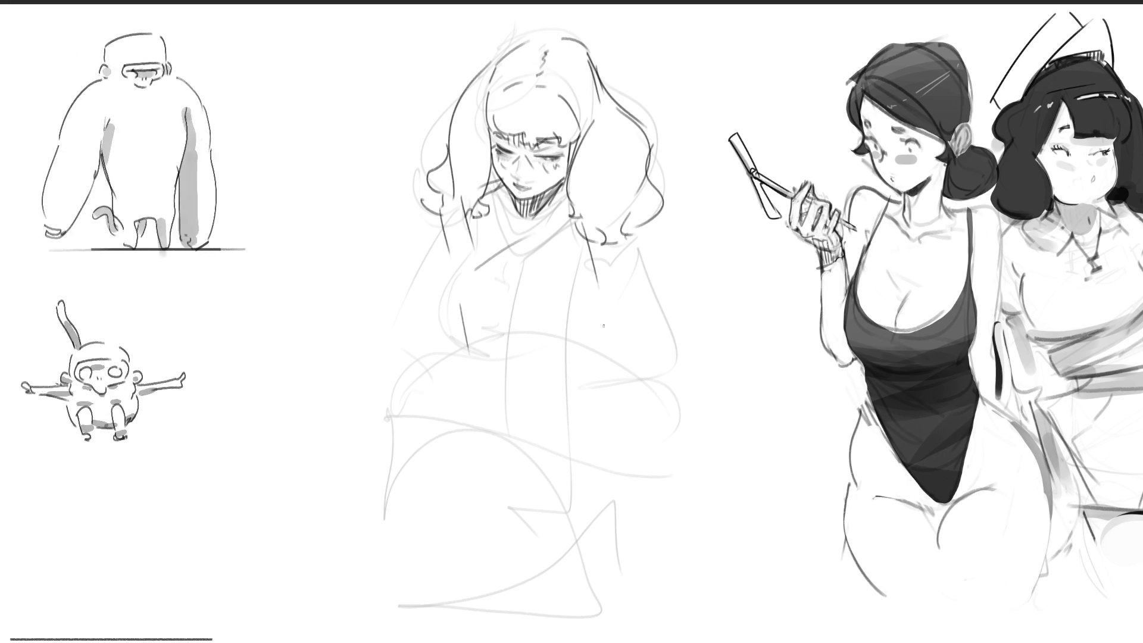
{"action": "left_click_drag", "start_coordinate": [600, 199], "coordinate": [631, 308]}
{"action": "left_click_drag", "start_coordinate": [622, 219], "coordinate": [635, 347]}
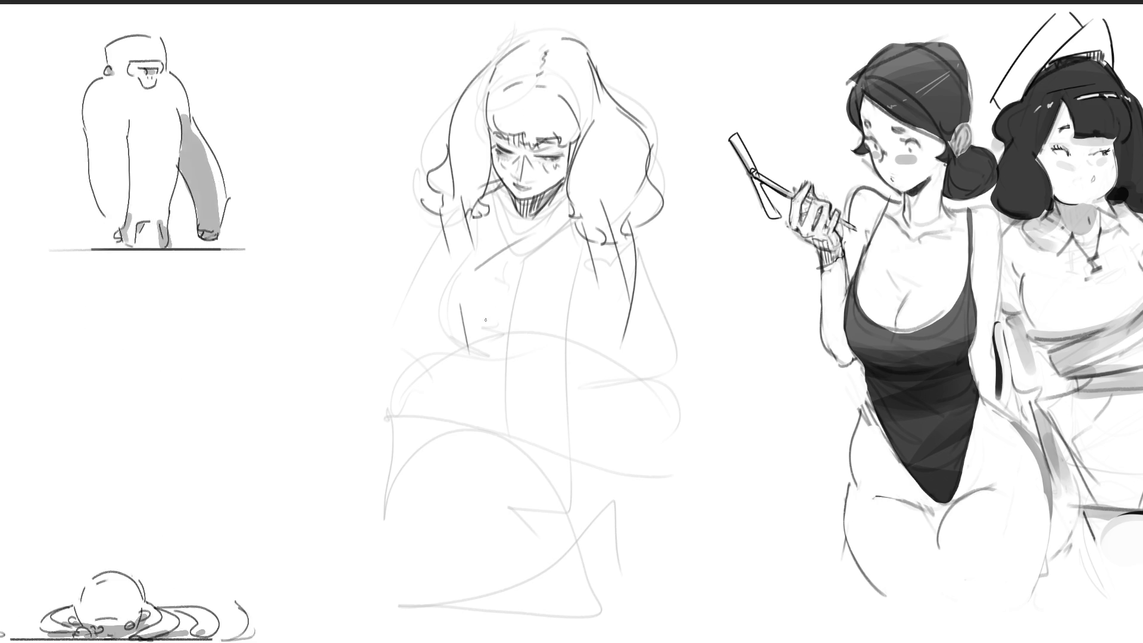
Block in long straight diagonal, vertical and horizontal construction lines around the centre figure.
{"action": "left_click_drag", "start_coordinate": [689, 136], "coordinate": [530, 458]}
{"action": "left_click_drag", "start_coordinate": [440, 103], "coordinate": [476, 434]}
{"action": "left_click_drag", "start_coordinate": [420, 128], "coordinate": [513, 28]}
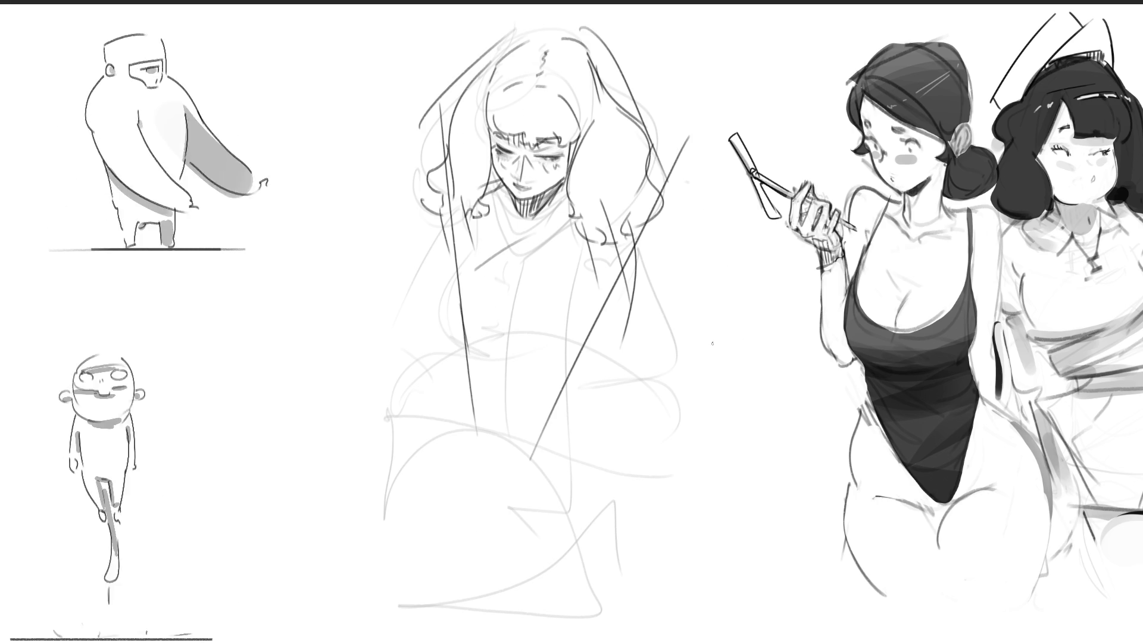
{"action": "mouse_move", "coordinate": [470, 87]}
{"action": "left_mouse_down"}
{"action": "mouse_move", "coordinate": [369, 125]}
{"action": "mouse_move", "coordinate": [473, 402]}
{"action": "mouse_move", "coordinate": [637, 403]}
{"action": "left_mouse_up"}
{"action": "left_click_drag", "start_coordinate": [713, 396], "coordinate": [613, 414]}
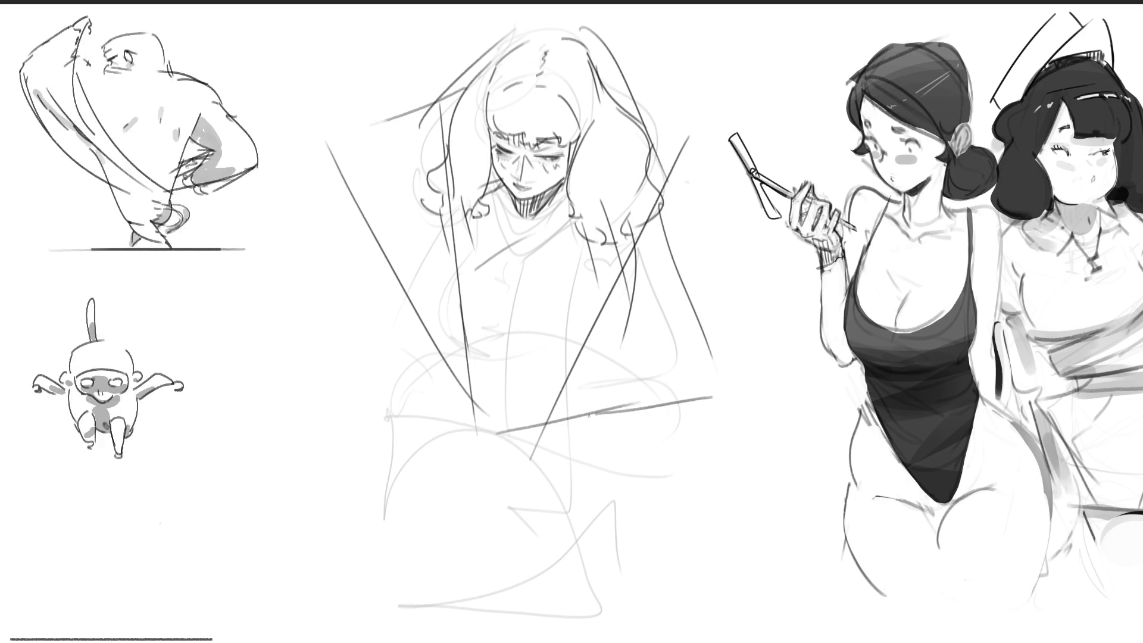
{"action": "mouse_move", "coordinate": [348, 334]}
{"action": "left_mouse_down"}
{"action": "mouse_move", "coordinate": [410, 304]}
{"action": "mouse_move", "coordinate": [399, 568]}
{"action": "left_mouse_up"}
{"action": "left_click_drag", "start_coordinate": [403, 576], "coordinate": [604, 532]}
{"action": "mouse_move", "coordinate": [605, 421]}
{"action": "left_mouse_down"}
{"action": "mouse_move", "coordinate": [636, 523]}
{"action": "mouse_move", "coordinate": [471, 595]}
{"action": "left_mouse_up"}
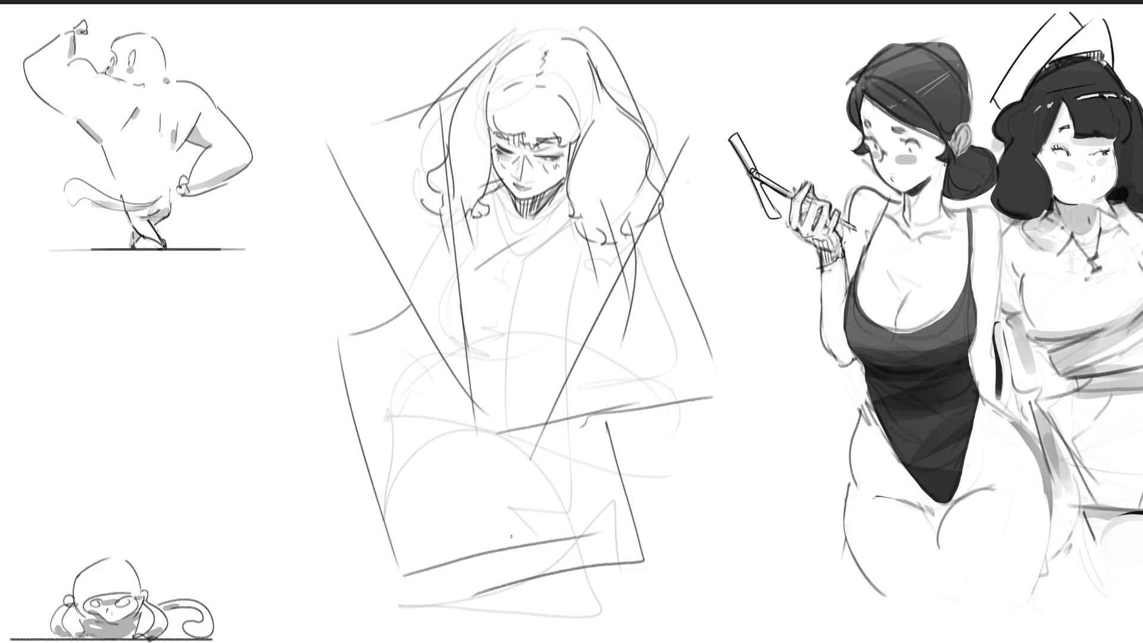
Fade the centre sketch with a large eraser, then draw the new head's eyes.
{"action": "key", "text": "e"}
{"action": "mouse_move", "coordinate": [510, 122]}
{"action": "left_mouse_down"}
{"action": "mouse_move", "coordinate": [536, 498]}
{"action": "mouse_move", "coordinate": [536, 268]}
{"action": "mouse_move", "coordinate": [472, 459]}
{"action": "mouse_move", "coordinate": [595, 506]}
{"action": "left_mouse_up"}
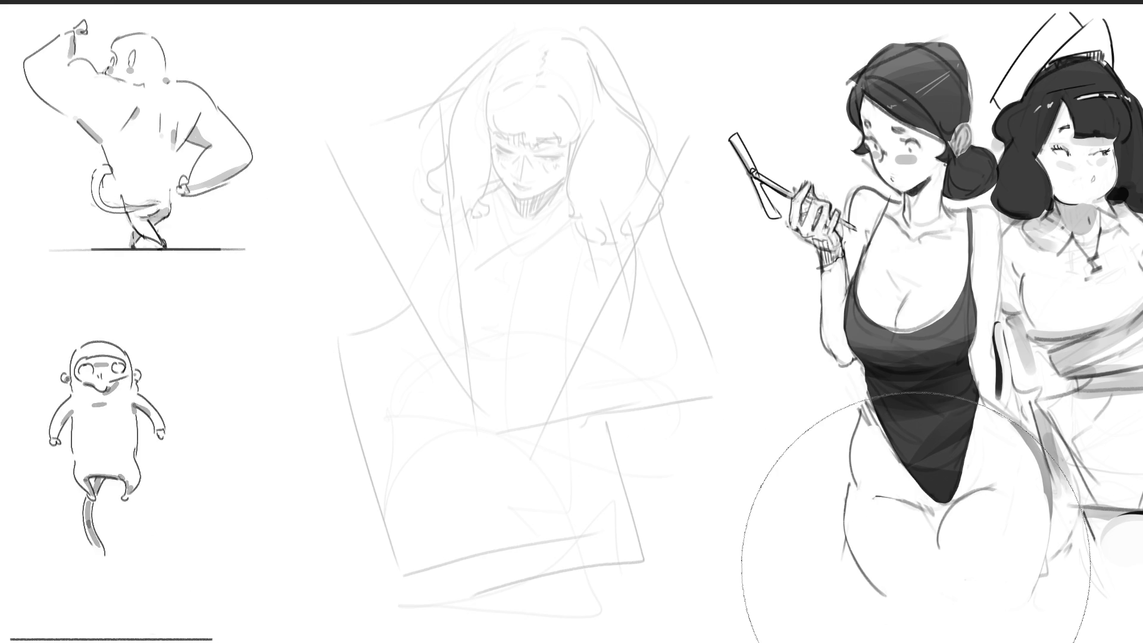
{"action": "key", "text": "e"}
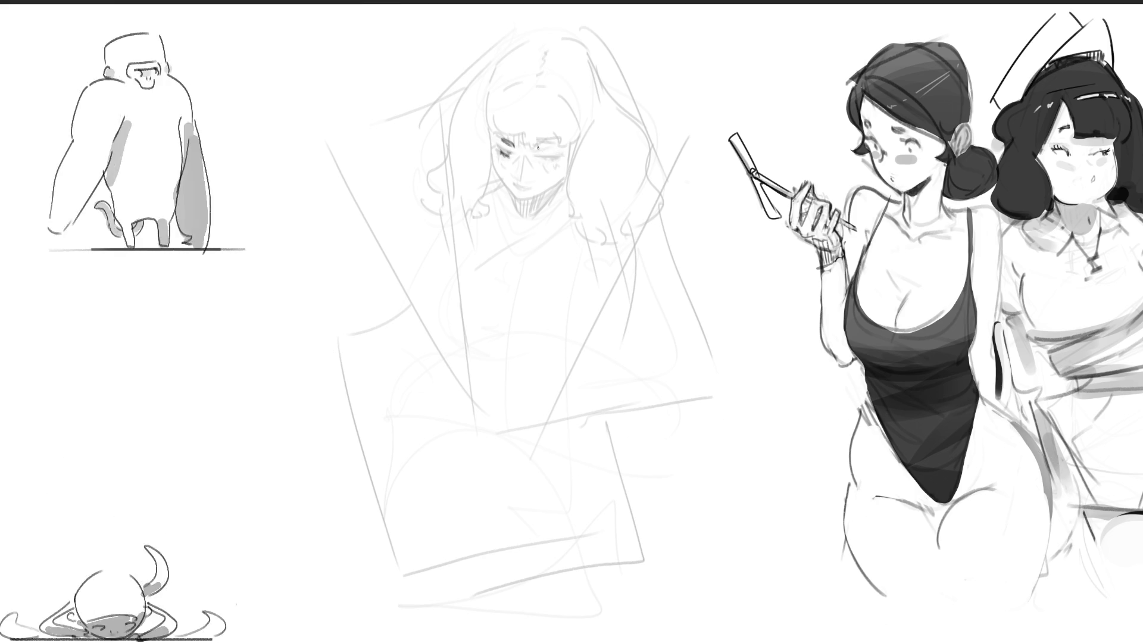
{"action": "left_click_drag", "start_coordinate": [538, 147], "coordinate": [559, 158]}
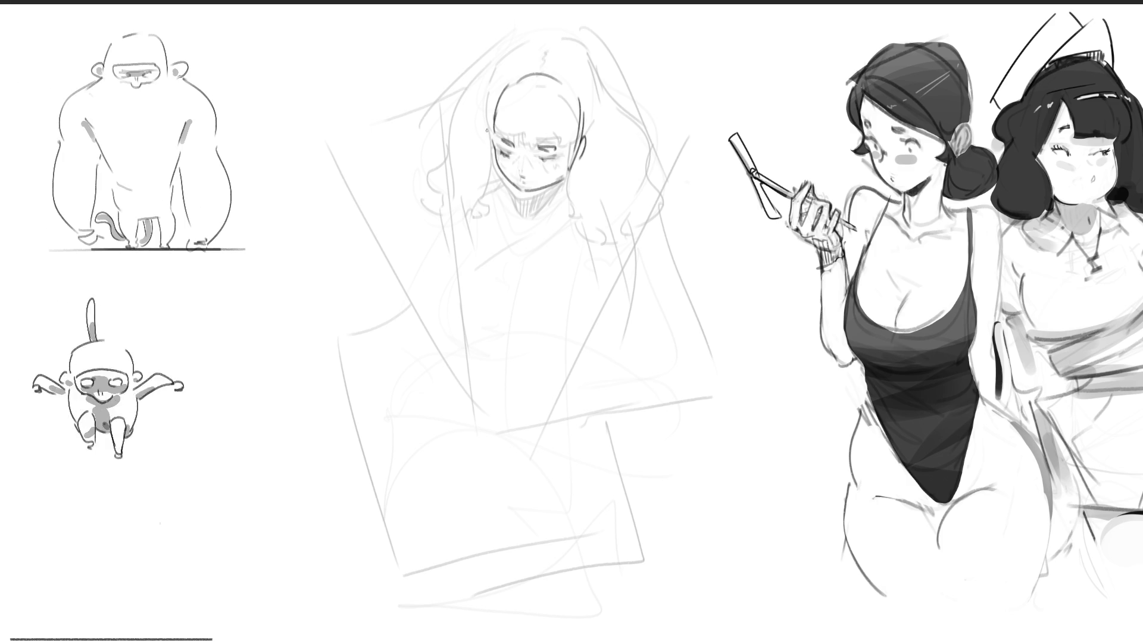
Draw dark diagonal and long vertical guides through the head, and start a nose bridge at left.
{"action": "left_click_drag", "start_coordinate": [602, 79], "coordinate": [518, 351]}
{"action": "left_click_drag", "start_coordinate": [495, 79], "coordinate": [486, 464]}
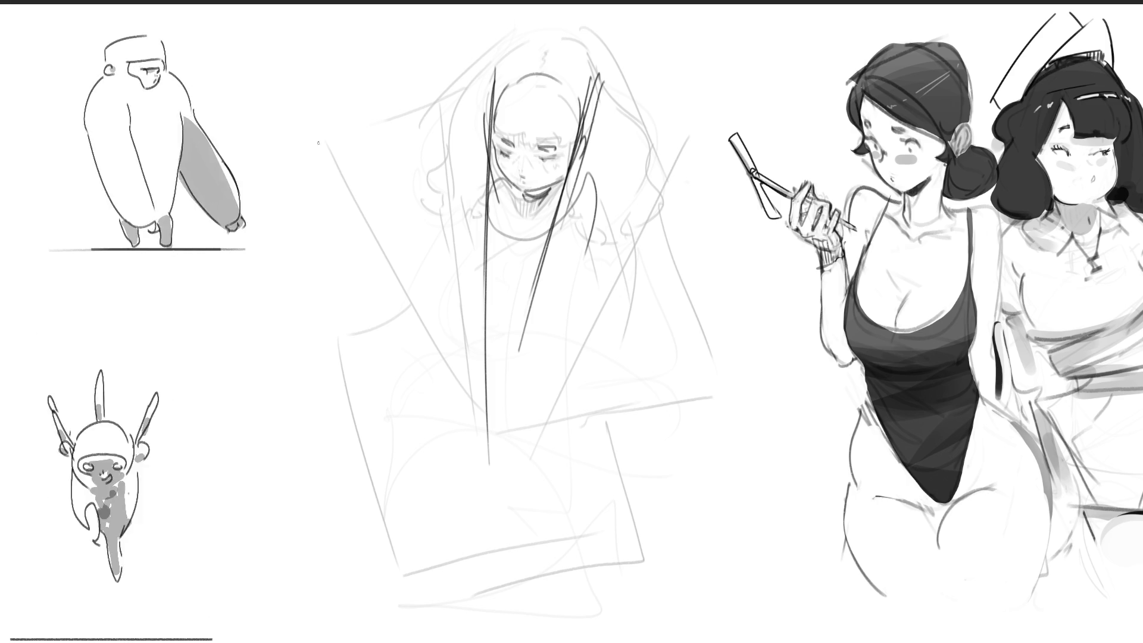
{"action": "left_click_drag", "start_coordinate": [309, 225], "coordinate": [351, 180]}
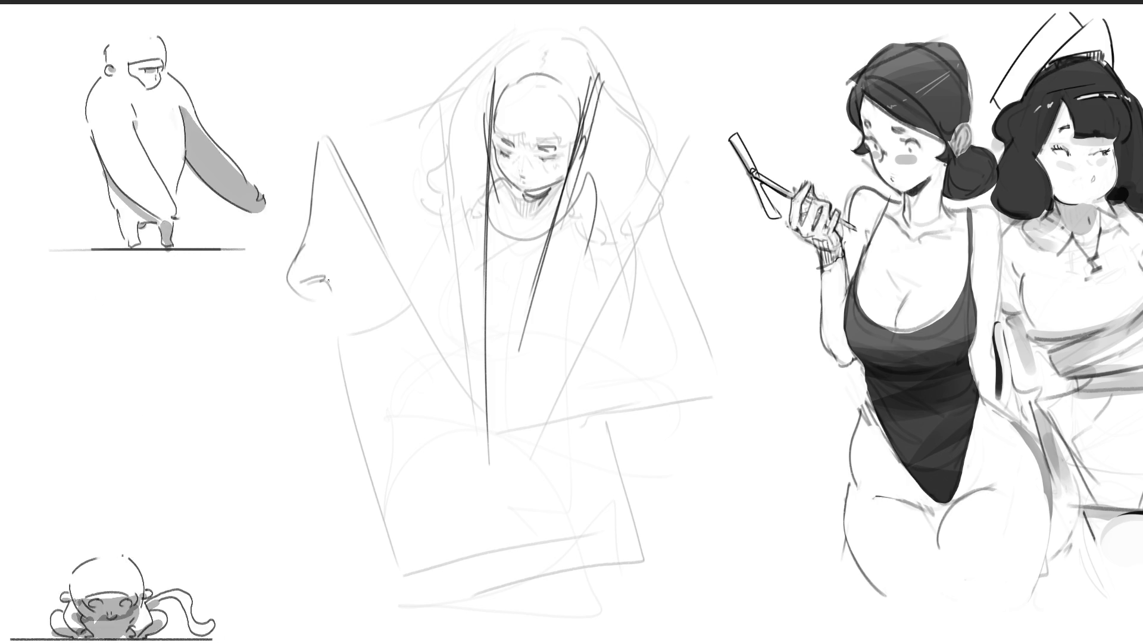
Shape the nose study with nostrils, side planes, a vertical guide and a rounded tip.
{"action": "left_click_drag", "start_coordinate": [306, 279], "coordinate": [335, 291]}
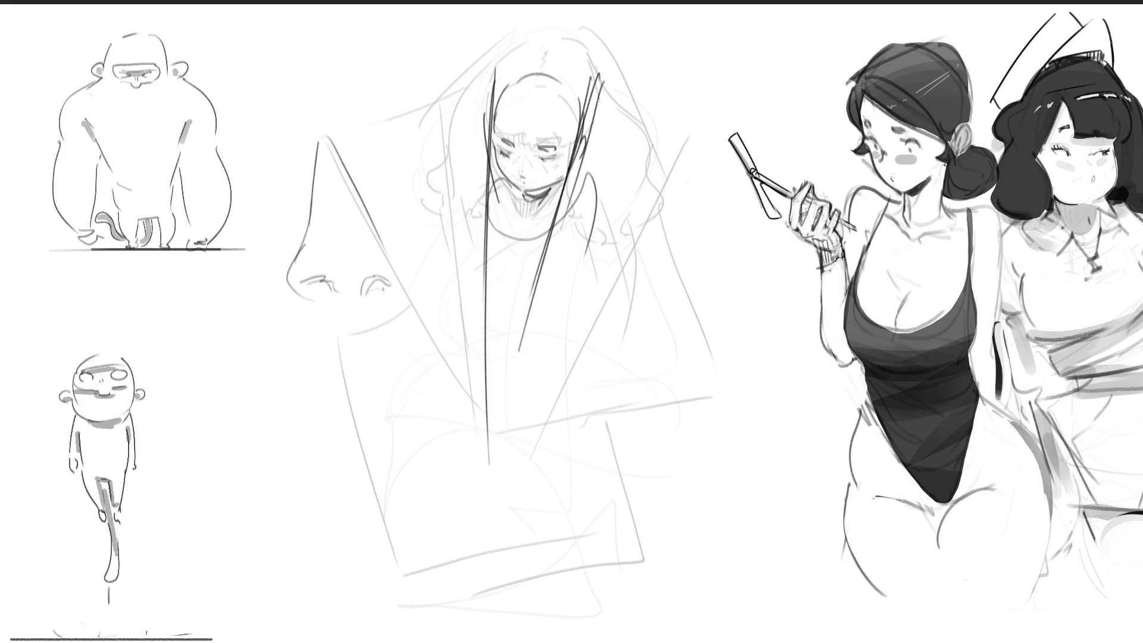
{"action": "left_click_drag", "start_coordinate": [394, 260], "coordinate": [403, 281]}
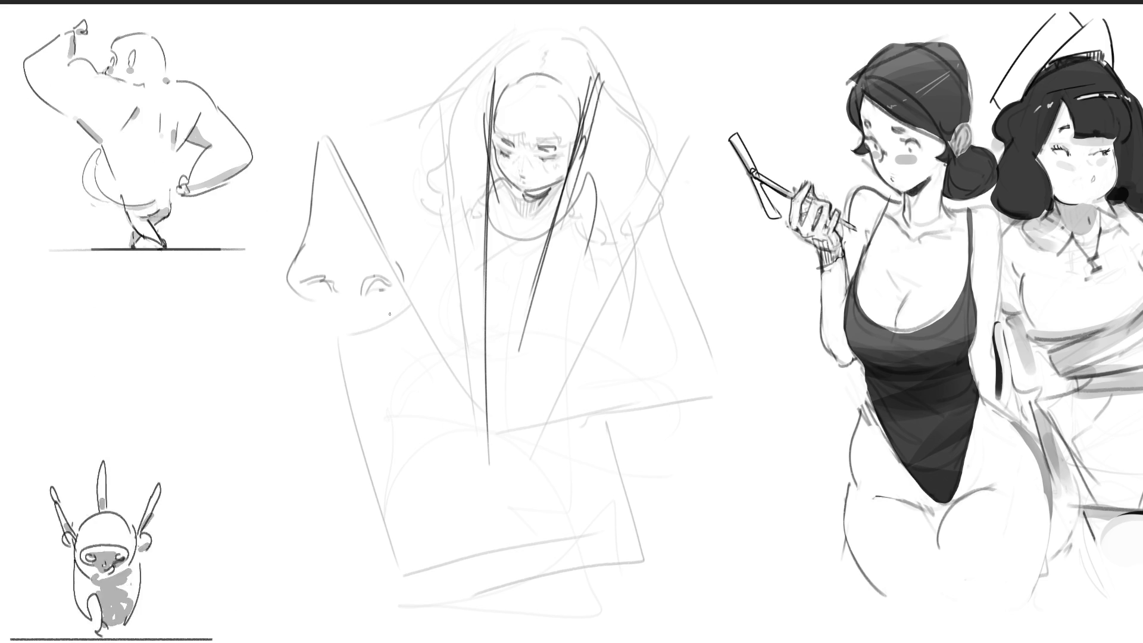
{"action": "mouse_move", "coordinate": [337, 143]}
{"action": "left_mouse_down"}
{"action": "mouse_move", "coordinate": [312, 231]}
{"action": "mouse_move", "coordinate": [379, 222]}
{"action": "left_mouse_up"}
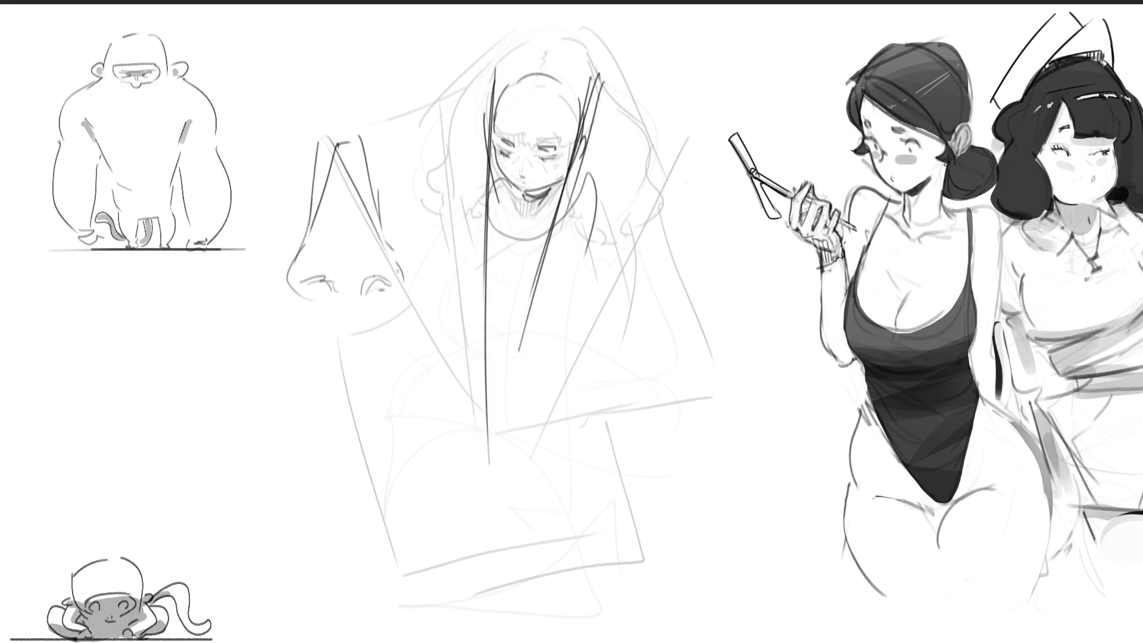
{"action": "left_click_drag", "start_coordinate": [364, 138], "coordinate": [360, 242]}
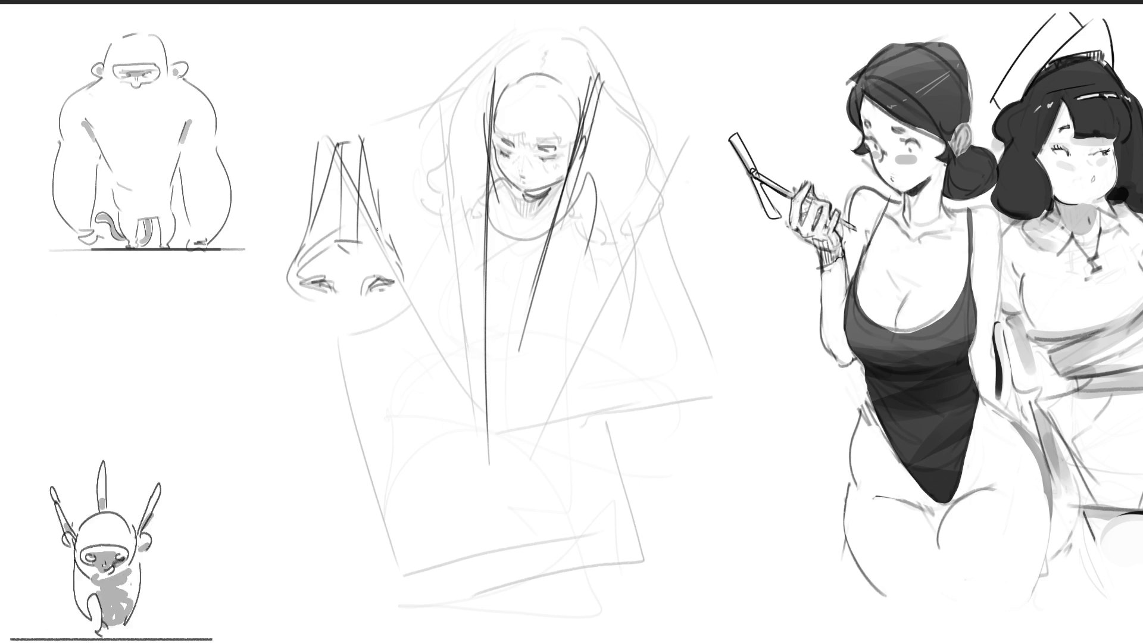
{"action": "left_click_drag", "start_coordinate": [337, 278], "coordinate": [333, 271]}
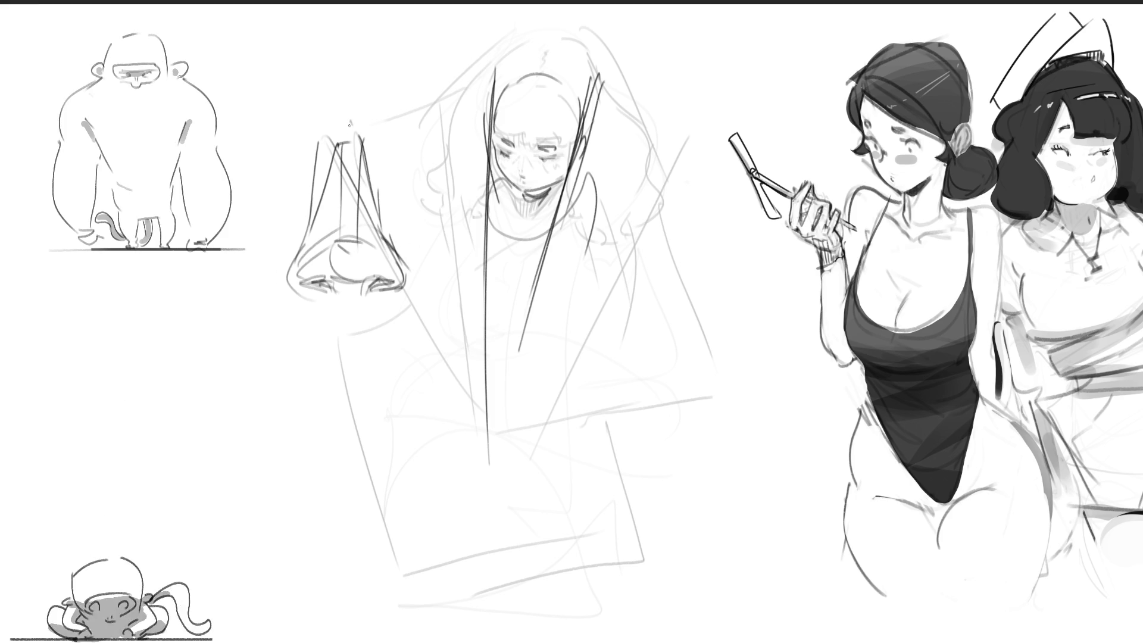
{"action": "left_click_drag", "start_coordinate": [328, 128], "coordinate": [294, 207]}
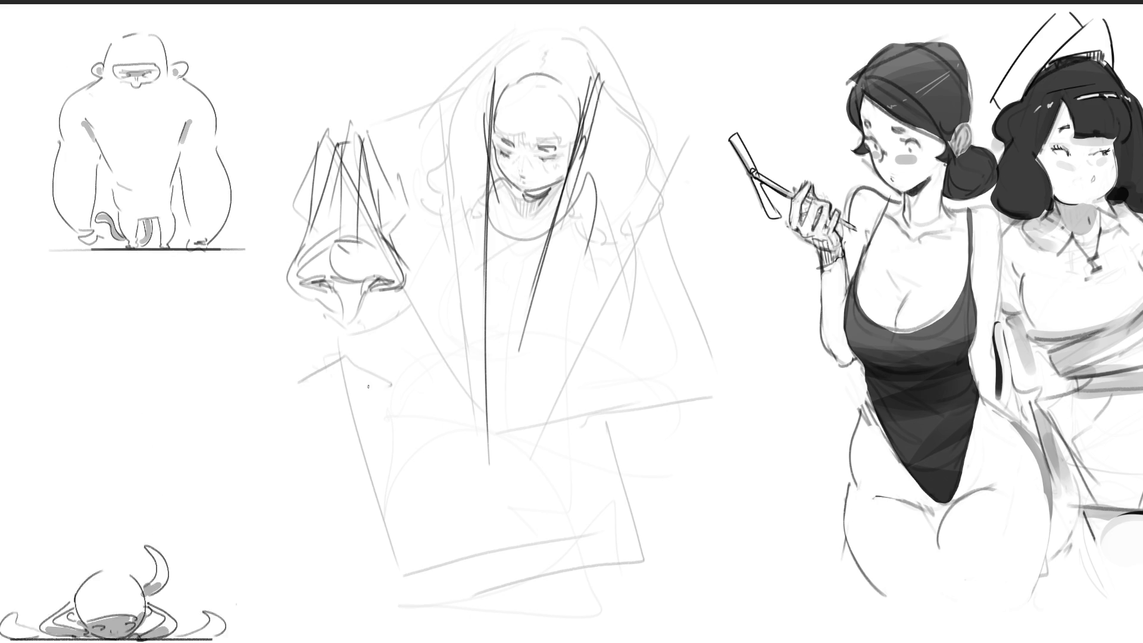
Sketch the upper and lower lips beneath the nose and a chin line below.
{"action": "mouse_move", "coordinate": [321, 386]}
{"action": "left_mouse_down"}
{"action": "mouse_move", "coordinate": [385, 388]}
{"action": "mouse_move", "coordinate": [365, 398]}
{"action": "left_mouse_up"}
{"action": "mouse_move", "coordinate": [299, 369]}
{"action": "left_mouse_down"}
{"action": "mouse_move", "coordinate": [321, 382]}
{"action": "mouse_move", "coordinate": [420, 384]}
{"action": "left_mouse_up"}
{"action": "left_click_drag", "start_coordinate": [311, 409], "coordinate": [411, 410]}
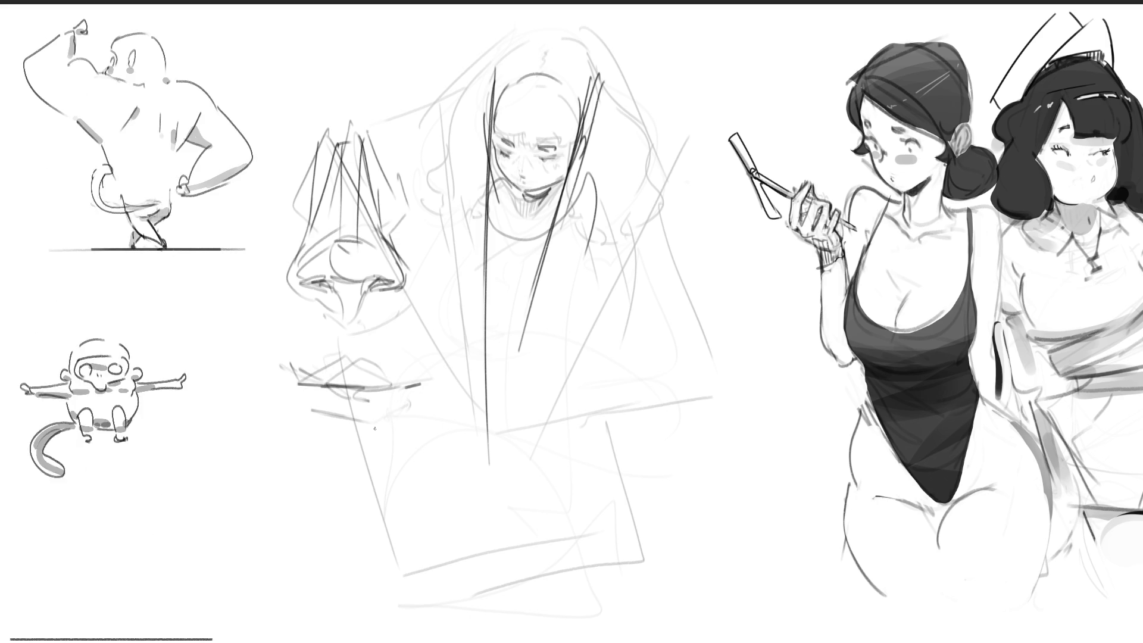
{"action": "left_click_drag", "start_coordinate": [337, 434], "coordinate": [376, 436]}
{"action": "left_click_drag", "start_coordinate": [320, 510], "coordinate": [410, 511]}
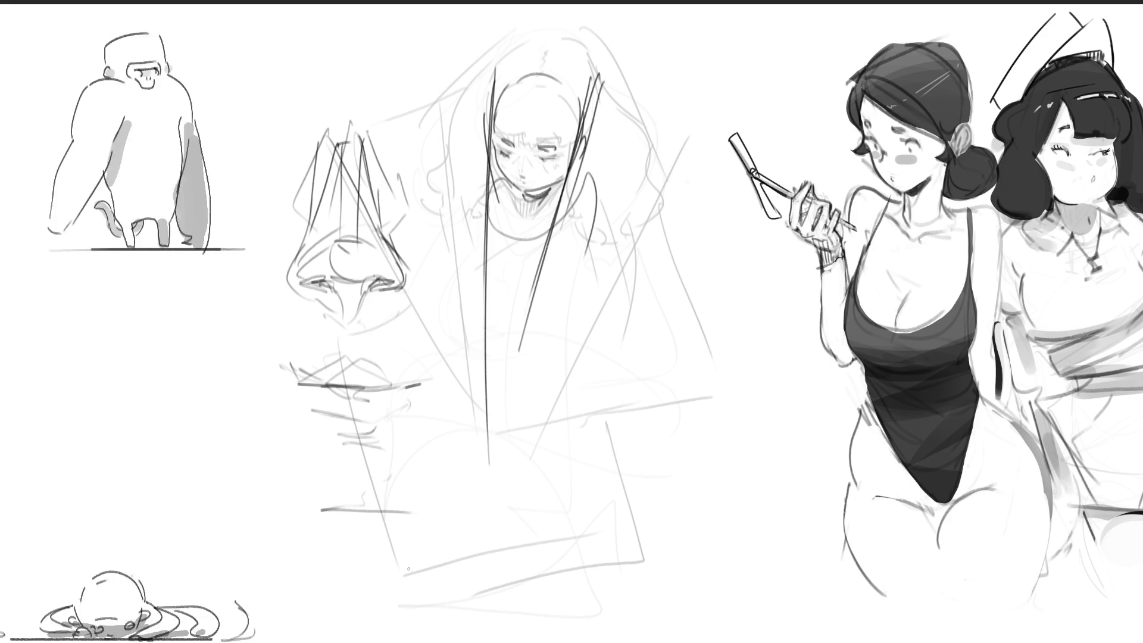
Sketch a tilted head at right and a head seen from below, then fade the central studies.
{"action": "mouse_move", "coordinate": [608, 310]}
{"action": "left_mouse_down"}
{"action": "mouse_move", "coordinate": [614, 381]}
{"action": "mouse_move", "coordinate": [637, 268]}
{"action": "mouse_move", "coordinate": [660, 259]}
{"action": "mouse_move", "coordinate": [712, 393]}
{"action": "left_mouse_up"}
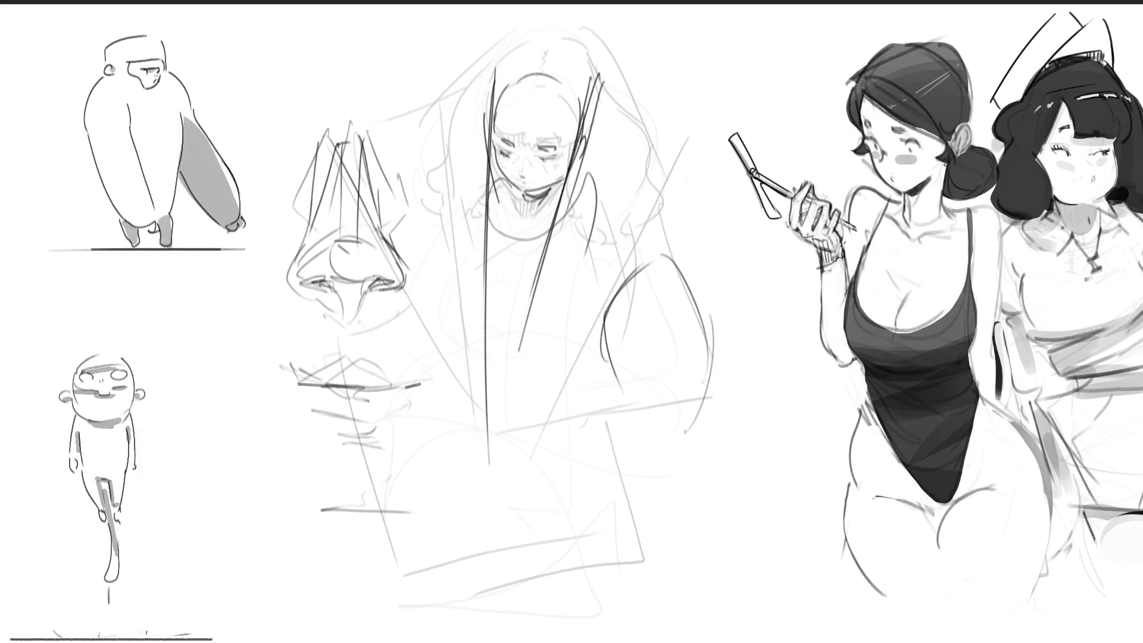
{"action": "left_click_drag", "start_coordinate": [693, 328], "coordinate": [610, 418]}
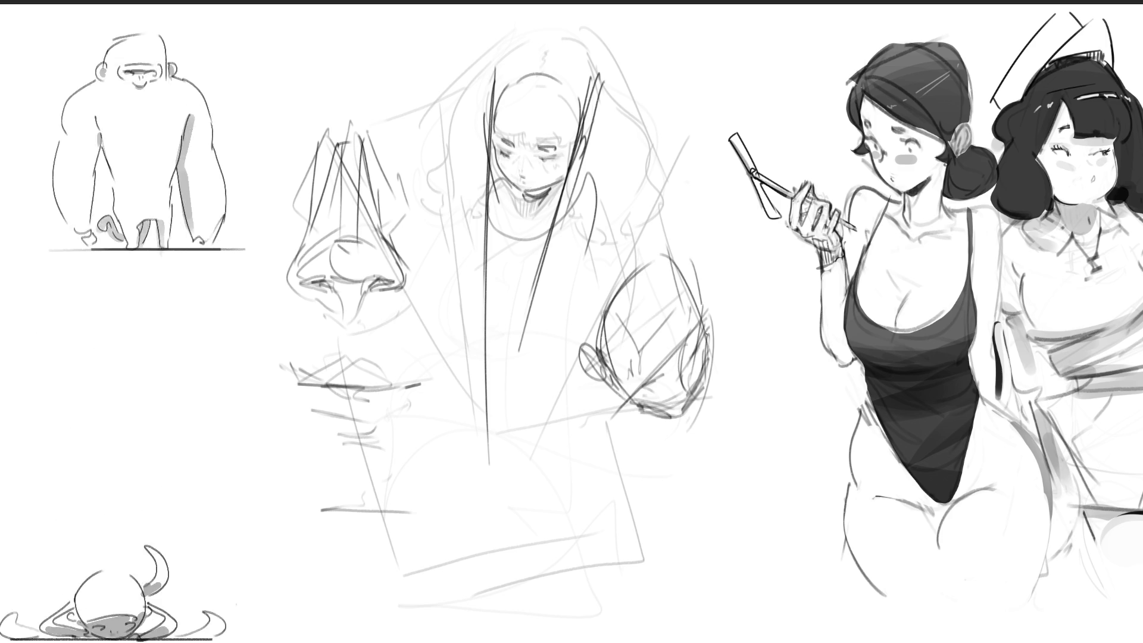
{"action": "mouse_move", "coordinate": [535, 506]}
{"action": "left_mouse_down"}
{"action": "mouse_move", "coordinate": [527, 407]}
{"action": "mouse_move", "coordinate": [624, 483]}
{"action": "left_mouse_up"}
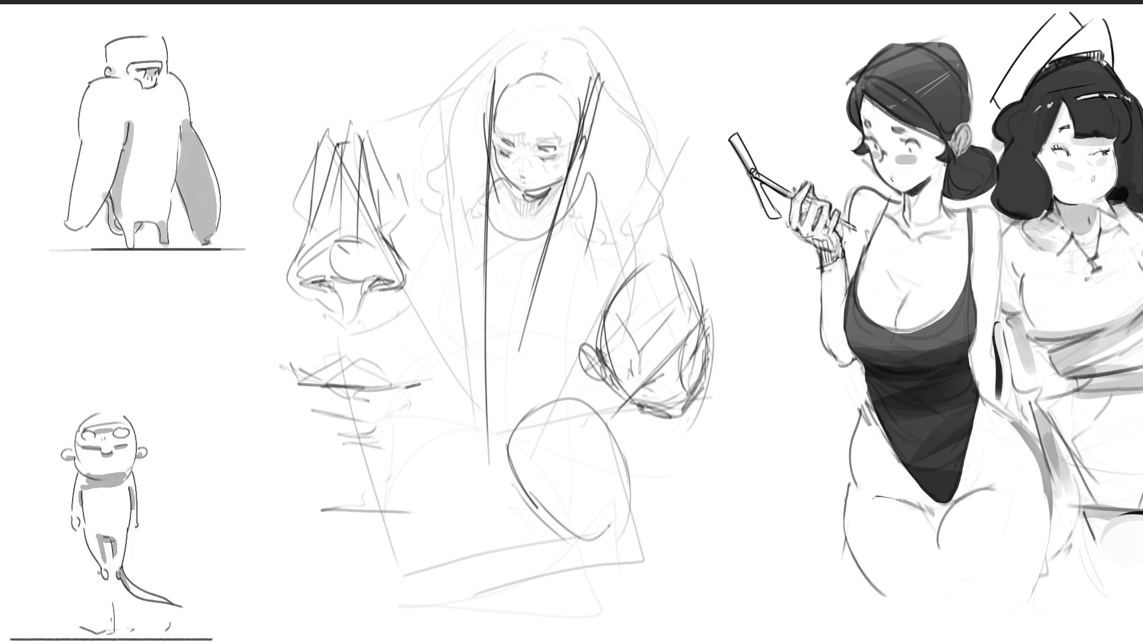
{"action": "mouse_move", "coordinate": [521, 464]}
{"action": "left_mouse_down"}
{"action": "mouse_move", "coordinate": [597, 483]}
{"action": "mouse_move", "coordinate": [564, 534]}
{"action": "left_mouse_up"}
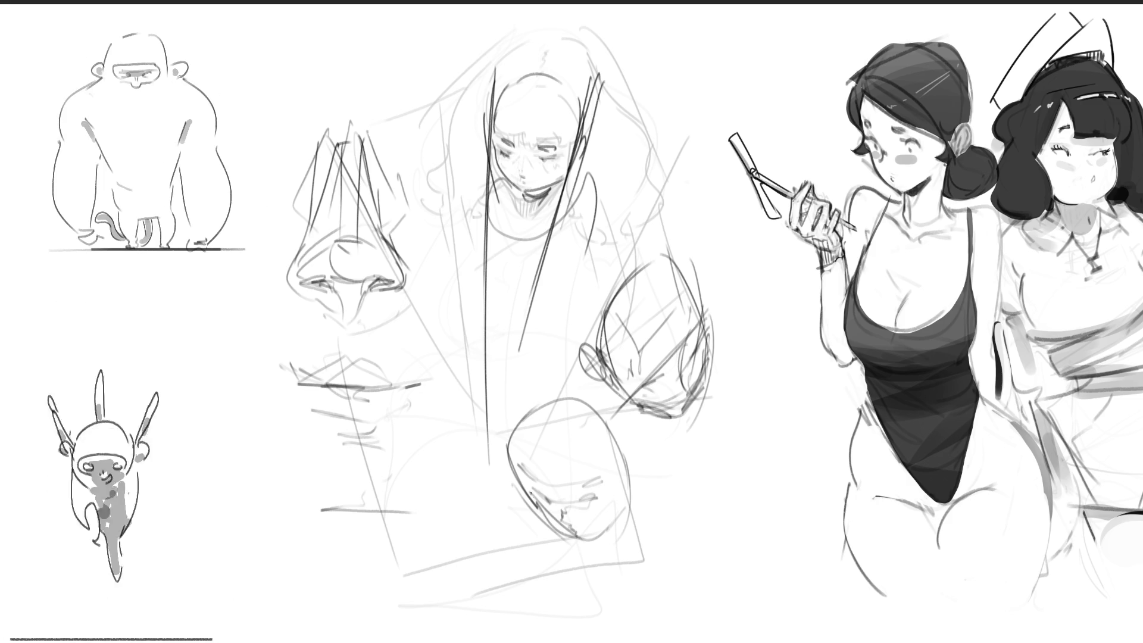
{"action": "left_click_drag", "start_coordinate": [640, 479], "coordinate": [613, 527]}
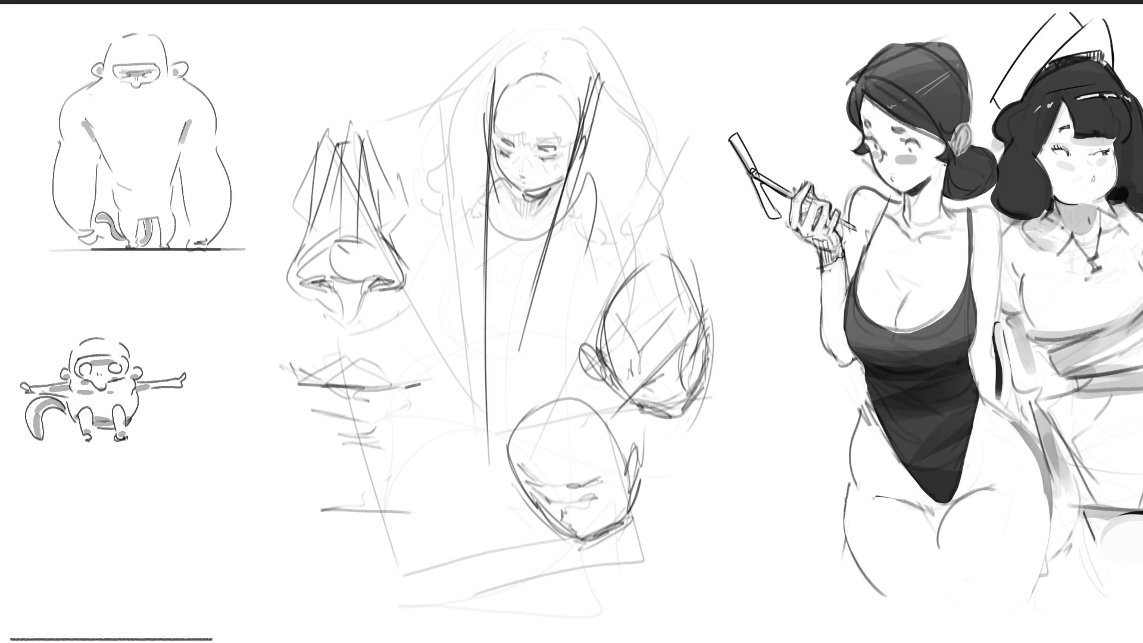
{"action": "mouse_move", "coordinate": [581, 232]}
{"action": "left_mouse_down"}
{"action": "mouse_move", "coordinate": [574, 492]}
{"action": "mouse_move", "coordinate": [485, 319]}
{"action": "mouse_move", "coordinate": [454, 127]}
{"action": "mouse_move", "coordinate": [520, 411]}
{"action": "left_mouse_up"}
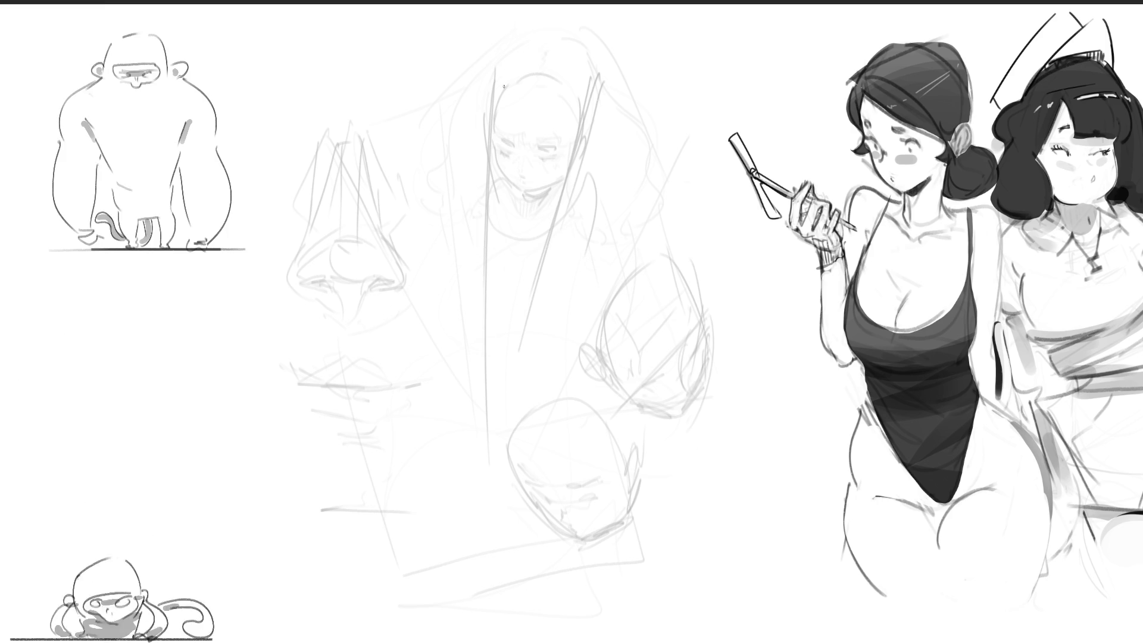
Arc over the bald head's top and mark the face's central features.
{"action": "left_click_drag", "start_coordinate": [499, 127], "coordinate": [499, 129]}
{"action": "left_click_drag", "start_coordinate": [500, 64], "coordinate": [564, 48]}
{"action": "left_click_drag", "start_coordinate": [510, 81], "coordinate": [569, 78]}
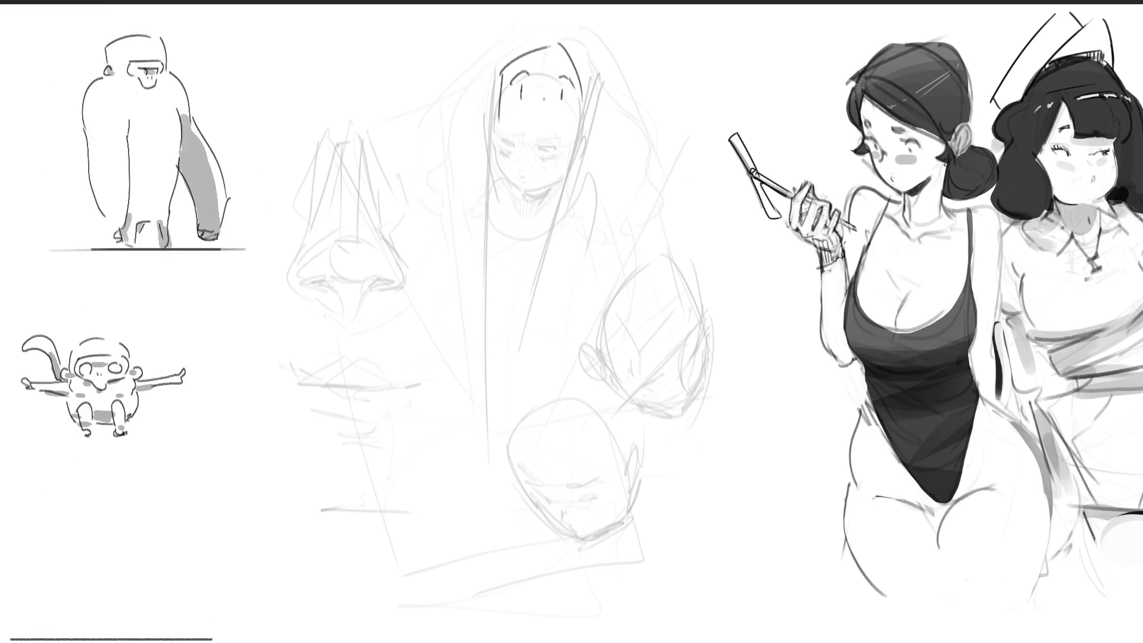
{"action": "left_click_drag", "start_coordinate": [521, 89], "coordinate": [541, 102]}
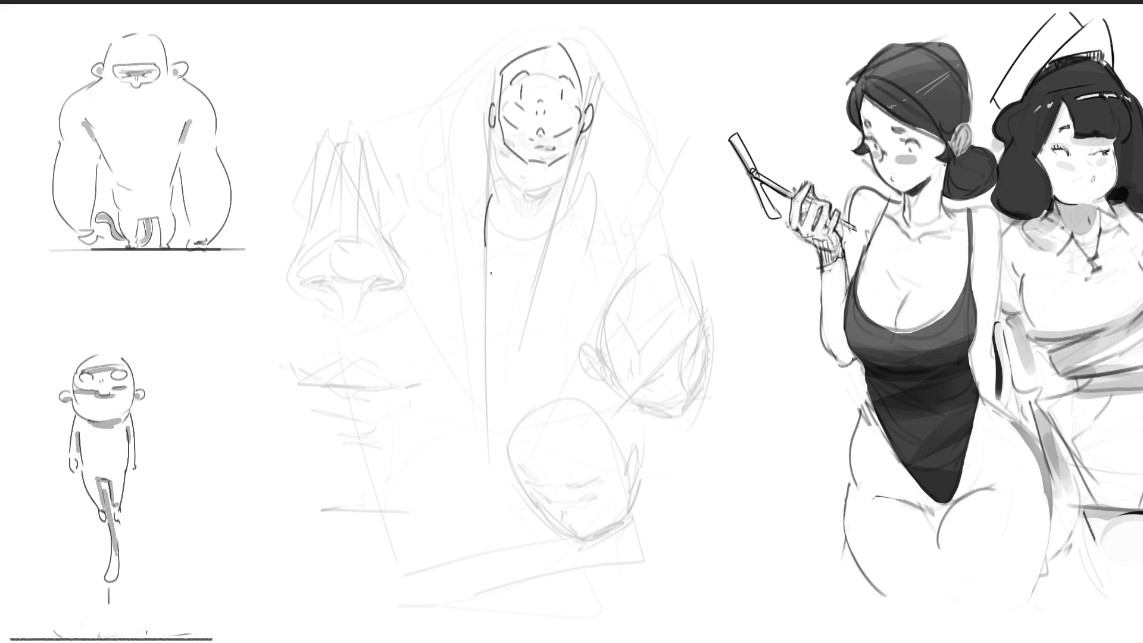
Extend the small face's right outline and close its lower curve and chin.
{"action": "left_click_drag", "start_coordinate": [558, 221], "coordinate": [551, 287]}
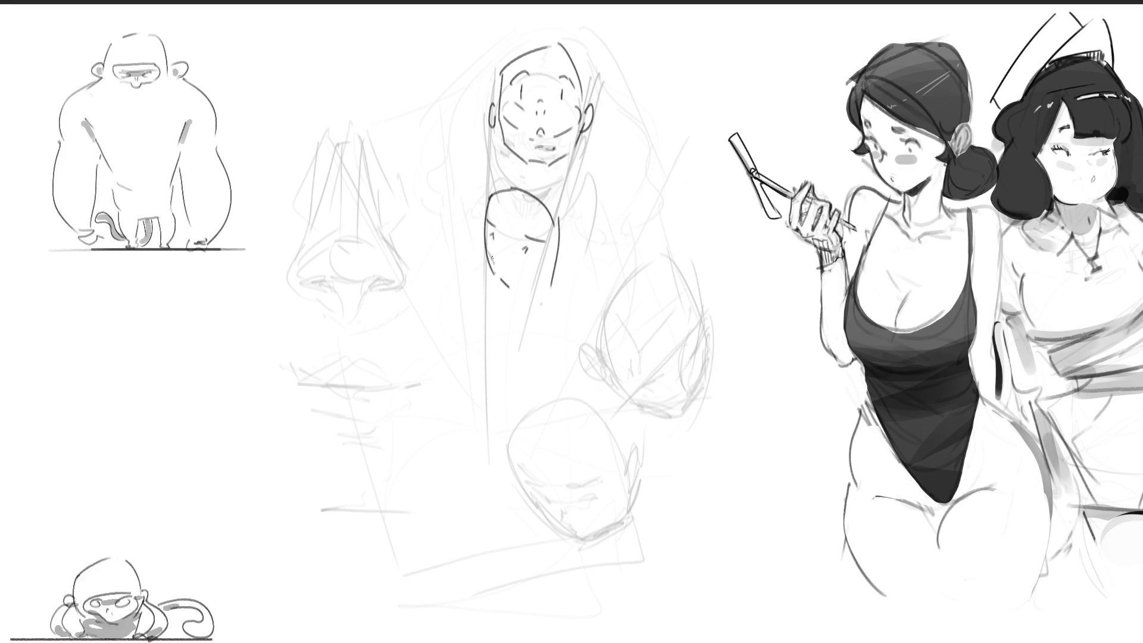
{"action": "left_click_drag", "start_coordinate": [499, 255], "coordinate": [530, 257]}
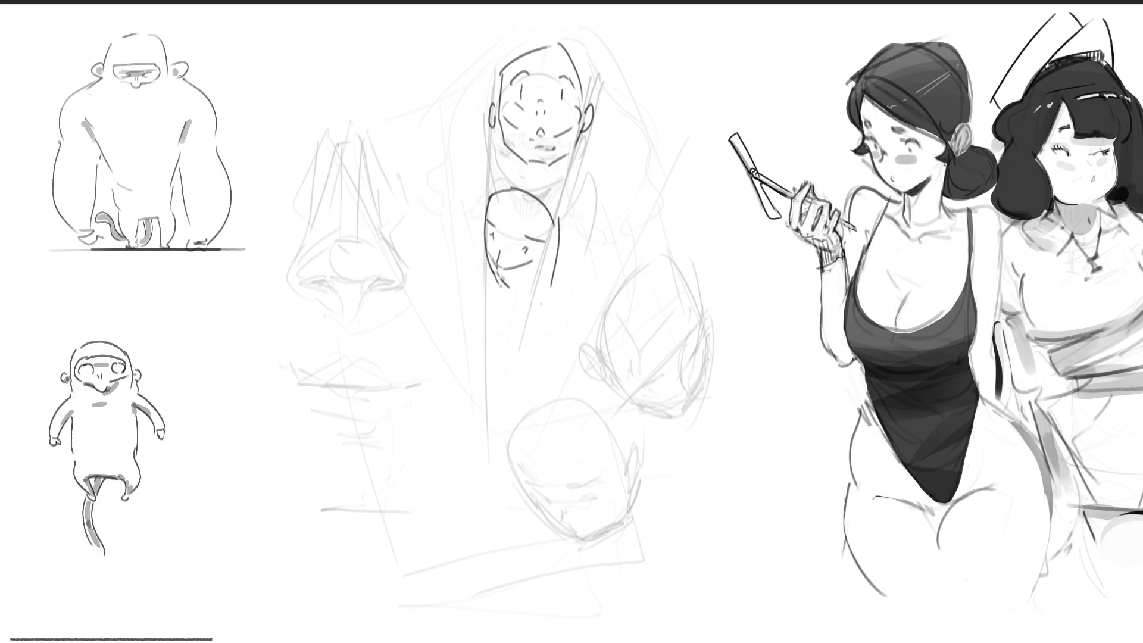
{"action": "mouse_move", "coordinate": [506, 288]}
{"action": "left_mouse_down"}
{"action": "mouse_move", "coordinate": [548, 285]}
{"action": "mouse_move", "coordinate": [556, 243]}
{"action": "left_mouse_up"}
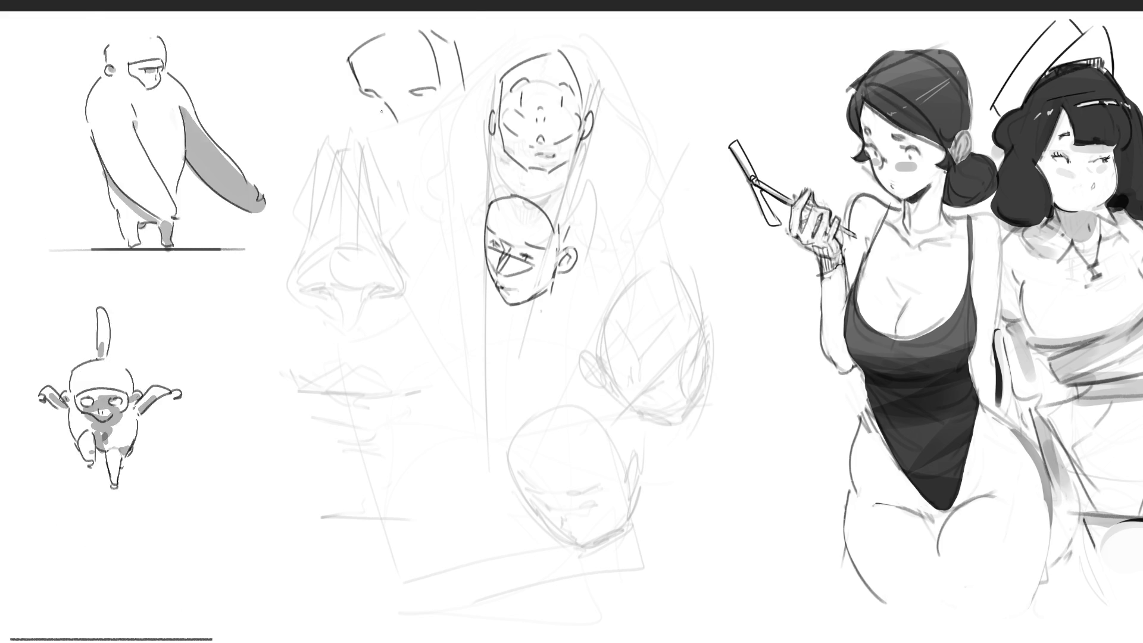
Sketch a face above the faint nose with eye, nose, lips and jaw, then begin a boxy head.
{"action": "left_click_drag", "start_coordinate": [378, 107], "coordinate": [394, 119]}
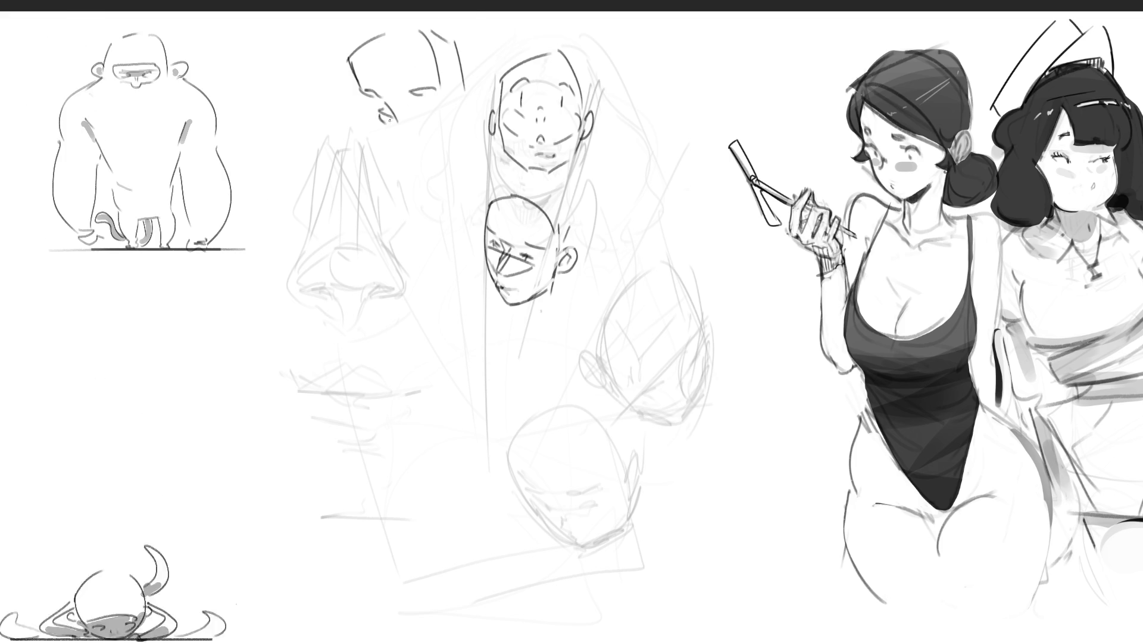
{"action": "left_click_drag", "start_coordinate": [427, 110], "coordinate": [438, 112]}
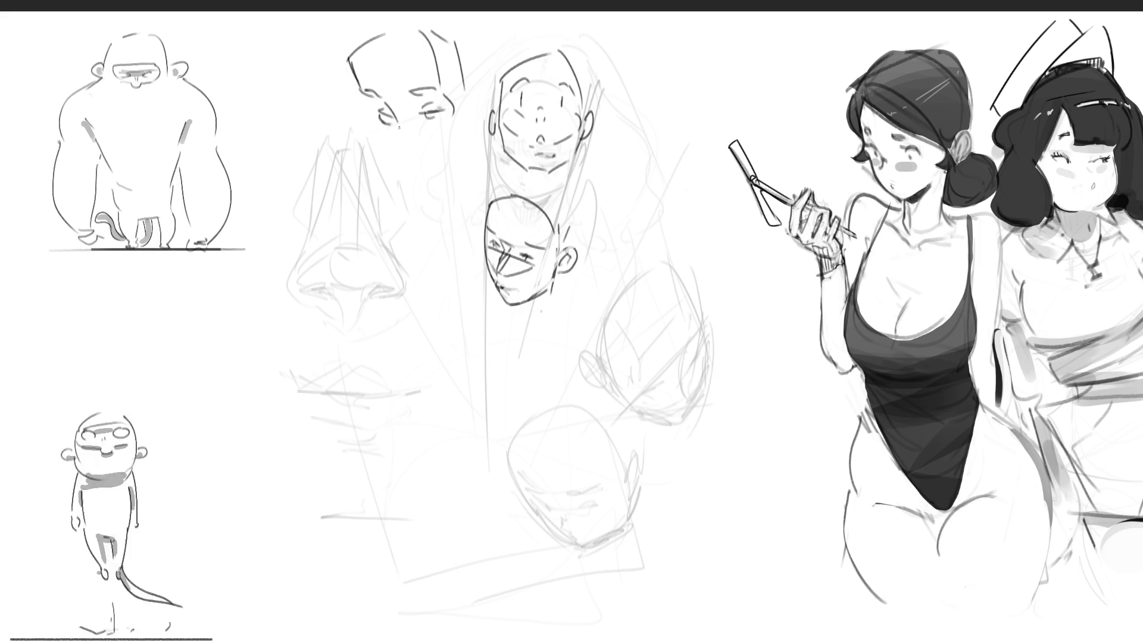
{"action": "left_click_drag", "start_coordinate": [400, 142], "coordinate": [417, 171]}
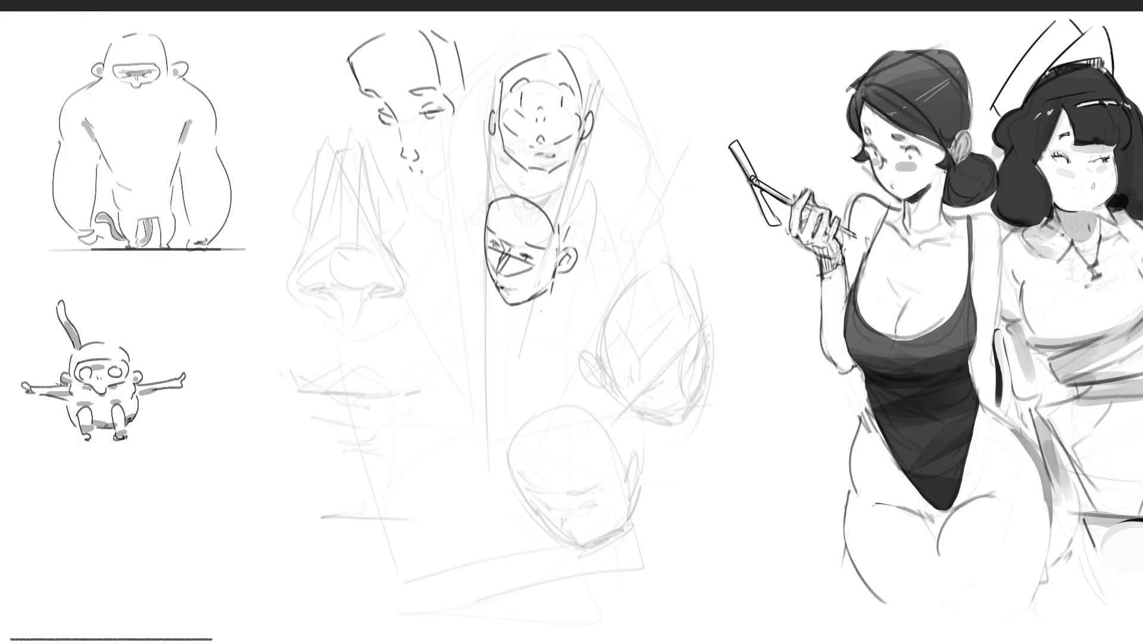
{"action": "mouse_move", "coordinate": [424, 164]}
{"action": "left_mouse_down"}
{"action": "mouse_move", "coordinate": [424, 183]}
{"action": "mouse_move", "coordinate": [460, 142]}
{"action": "left_mouse_up"}
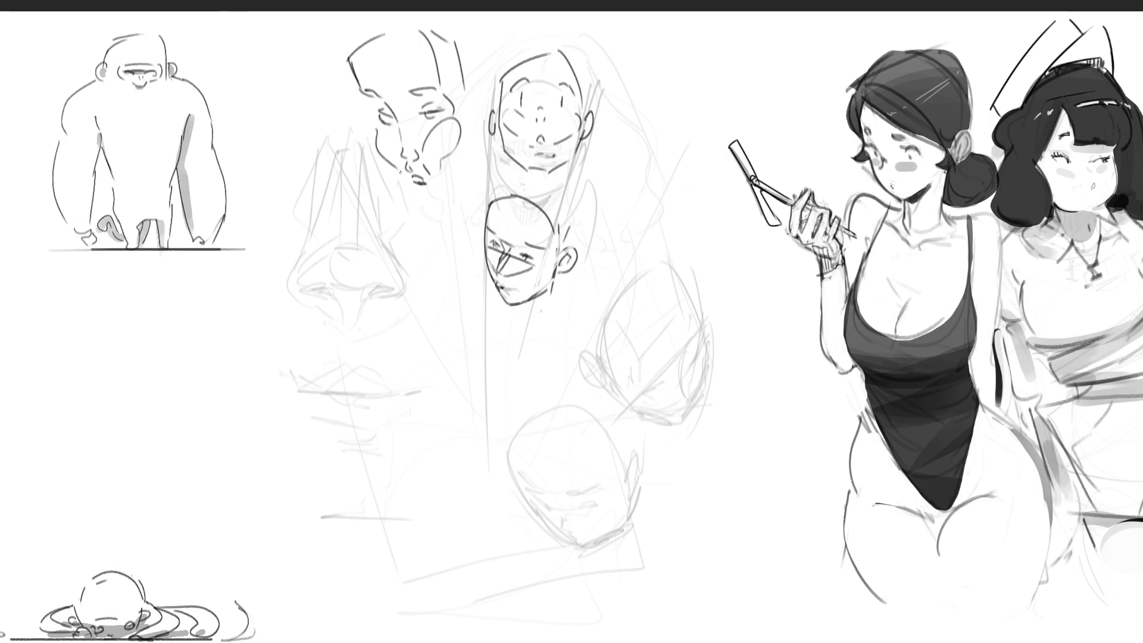
{"action": "left_click_drag", "start_coordinate": [406, 181], "coordinate": [425, 195]}
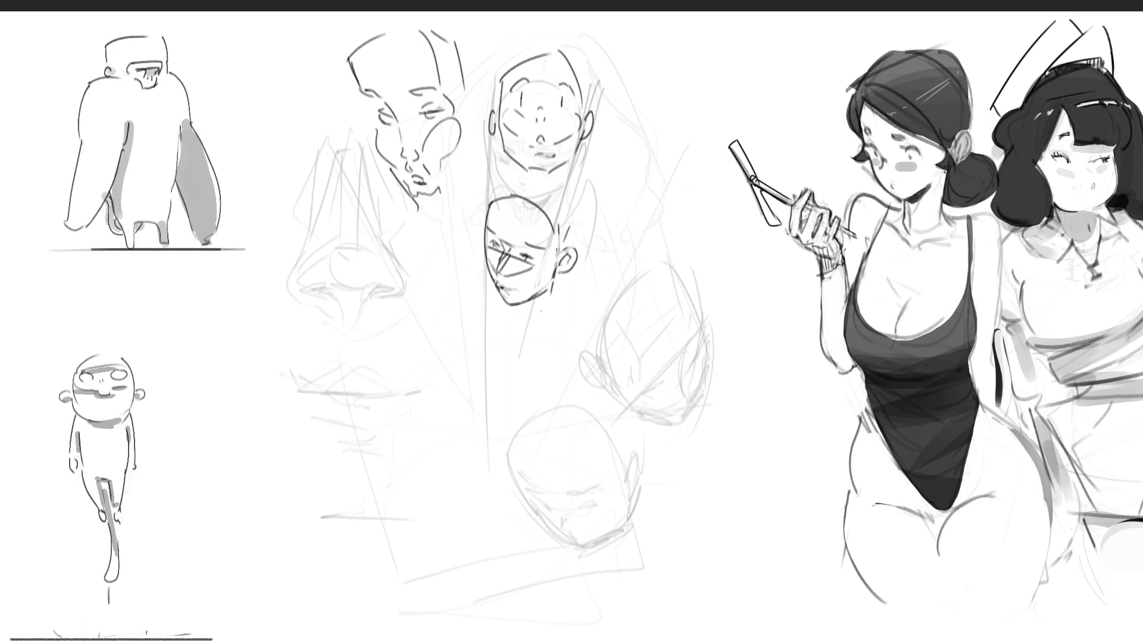
{"action": "left_click_drag", "start_coordinate": [436, 216], "coordinate": [485, 171]}
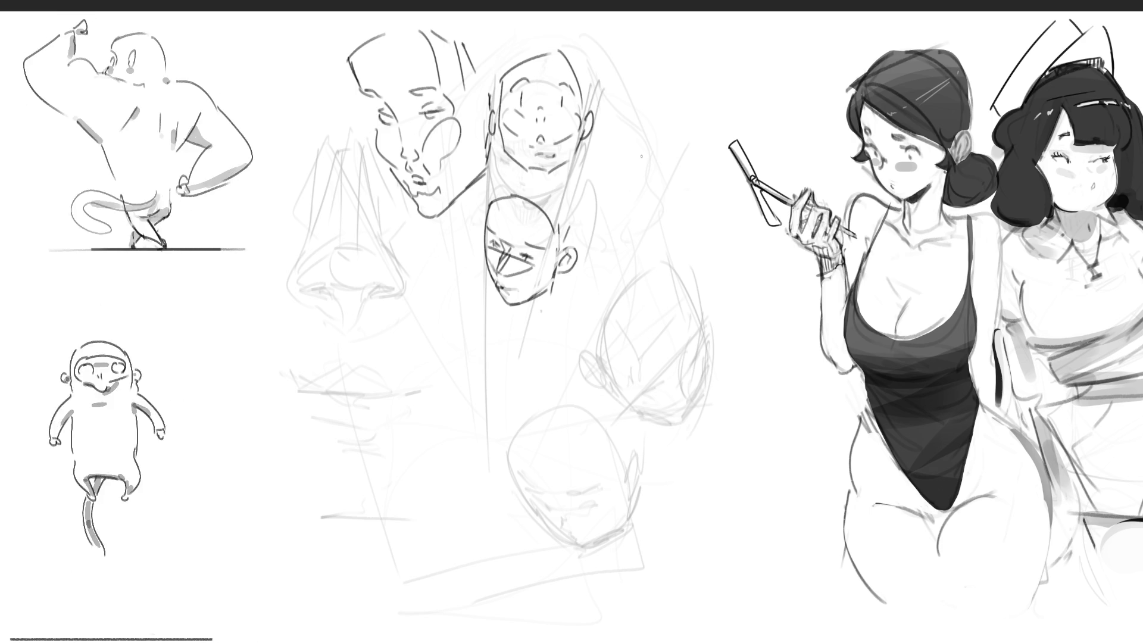
{"action": "left_click_drag", "start_coordinate": [628, 159], "coordinate": [625, 198]}
Close the box-shaped head outline, shape its lower face and strengthen its left side.
{"action": "mouse_move", "coordinate": [704, 176]}
{"action": "left_mouse_down"}
{"action": "mouse_move", "coordinate": [688, 212]}
{"action": "mouse_move", "coordinate": [631, 212]}
{"action": "left_mouse_up"}
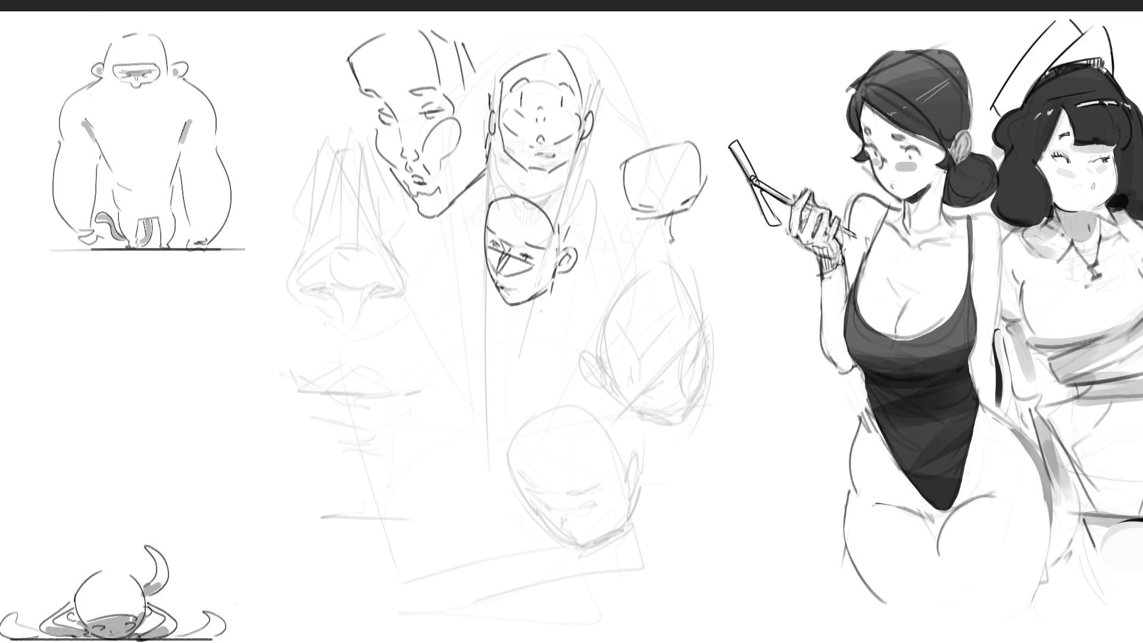
{"action": "mouse_move", "coordinate": [634, 222]}
{"action": "left_mouse_down"}
{"action": "mouse_move", "coordinate": [665, 220]}
{"action": "mouse_move", "coordinate": [648, 230]}
{"action": "left_mouse_up"}
{"action": "left_click_drag", "start_coordinate": [664, 228], "coordinate": [697, 222]}
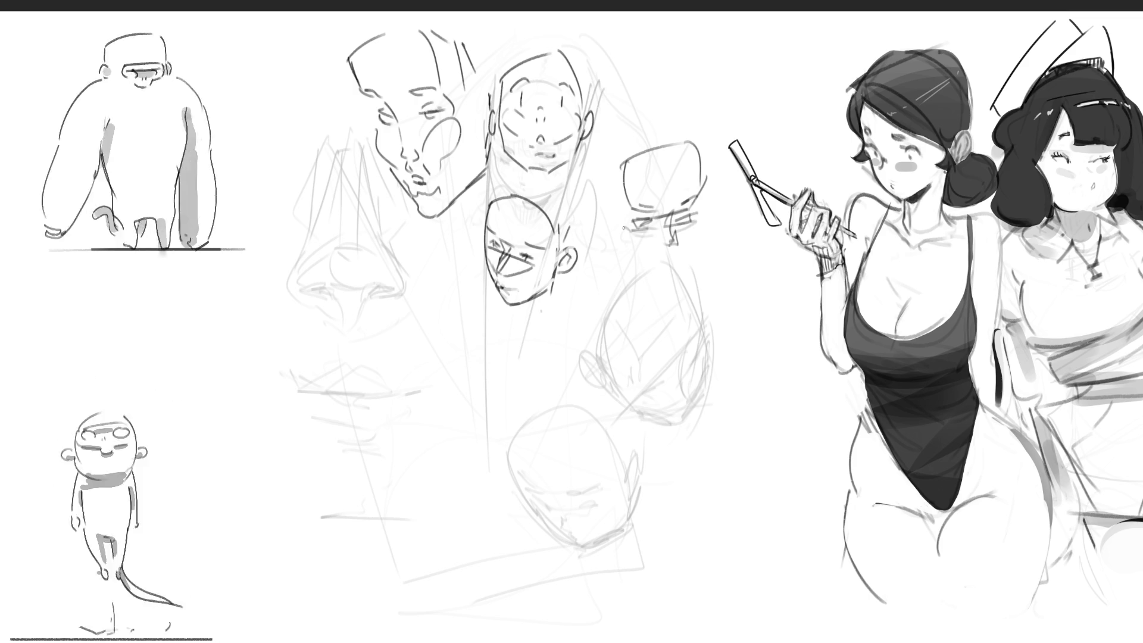
{"action": "mouse_move", "coordinate": [627, 239]}
{"action": "left_mouse_down"}
{"action": "mouse_move", "coordinate": [664, 246]}
{"action": "mouse_move", "coordinate": [705, 213]}
{"action": "left_mouse_up"}
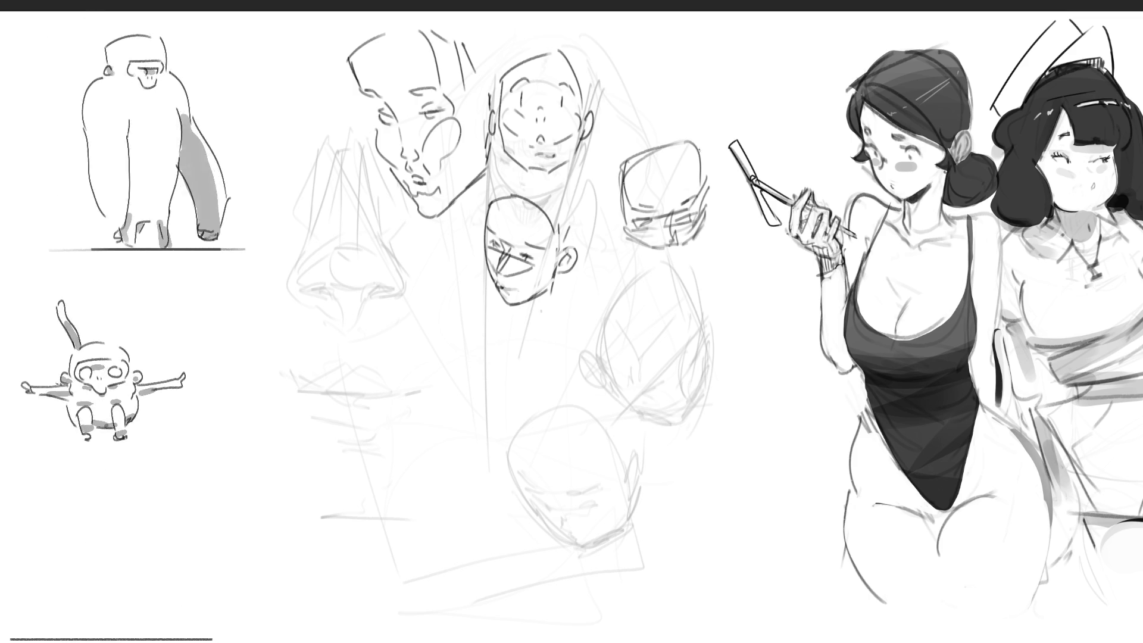
{"action": "left_click_drag", "start_coordinate": [624, 194], "coordinate": [621, 243]}
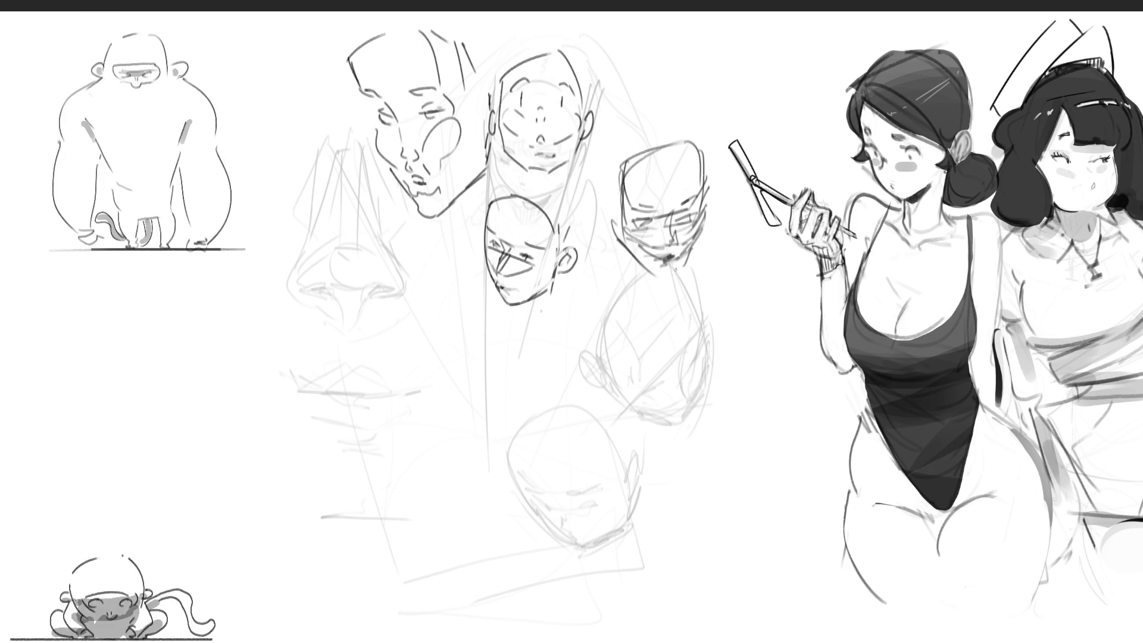
Add facial features to the box head and a long curved stroke below the faces.
{"action": "left_click_drag", "start_coordinate": [637, 257], "coordinate": [676, 275]}
{"action": "left_click_drag", "start_coordinate": [624, 239], "coordinate": [677, 266]}
{"action": "left_click_drag", "start_coordinate": [609, 207], "coordinate": [664, 330]}
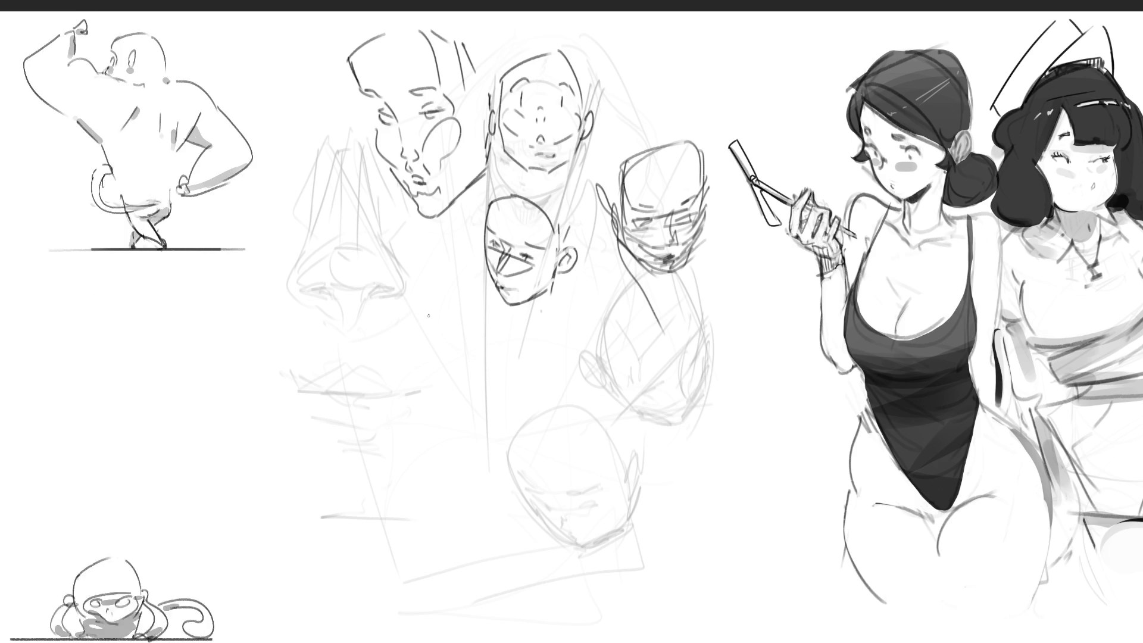
{"action": "mouse_move", "coordinate": [444, 292]}
{"action": "left_mouse_down"}
{"action": "mouse_move", "coordinate": [420, 476]}
{"action": "mouse_move", "coordinate": [430, 510]}
{"action": "left_mouse_up"}
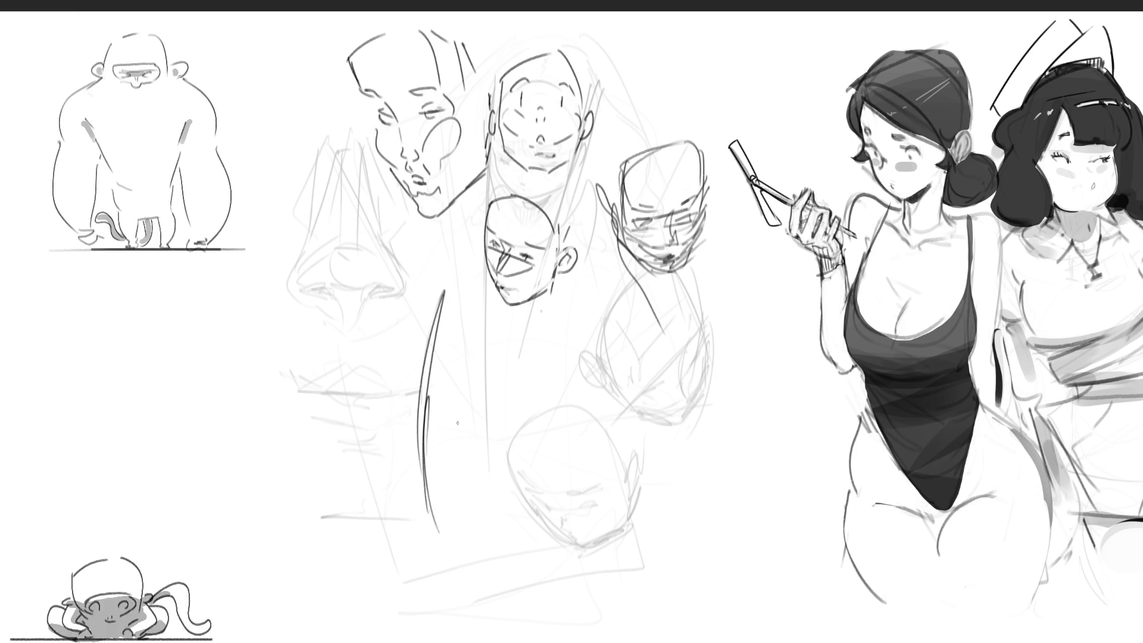
Draw a hatched triangular shape with darkened edges below the central heads.
{"action": "left_click_drag", "start_coordinate": [443, 293], "coordinate": [558, 348]}
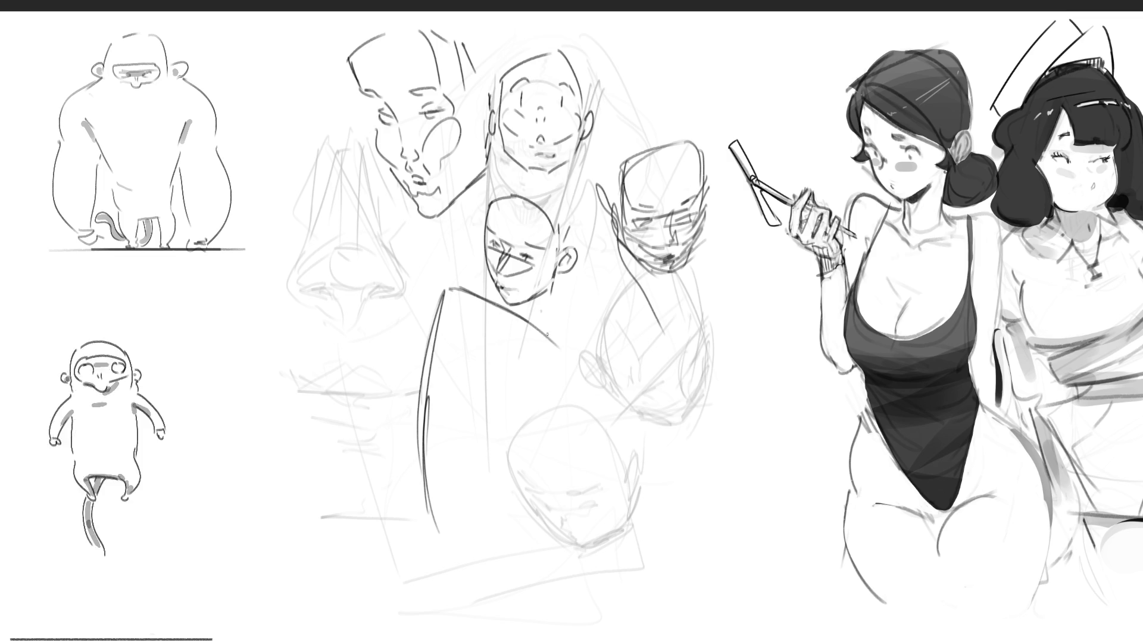
{"action": "mouse_move", "coordinate": [597, 461]}
{"action": "left_mouse_down"}
{"action": "mouse_move", "coordinate": [580, 489]}
{"action": "mouse_move", "coordinate": [438, 529]}
{"action": "left_mouse_up"}
{"action": "left_click_drag", "start_coordinate": [424, 451], "coordinate": [568, 476]}
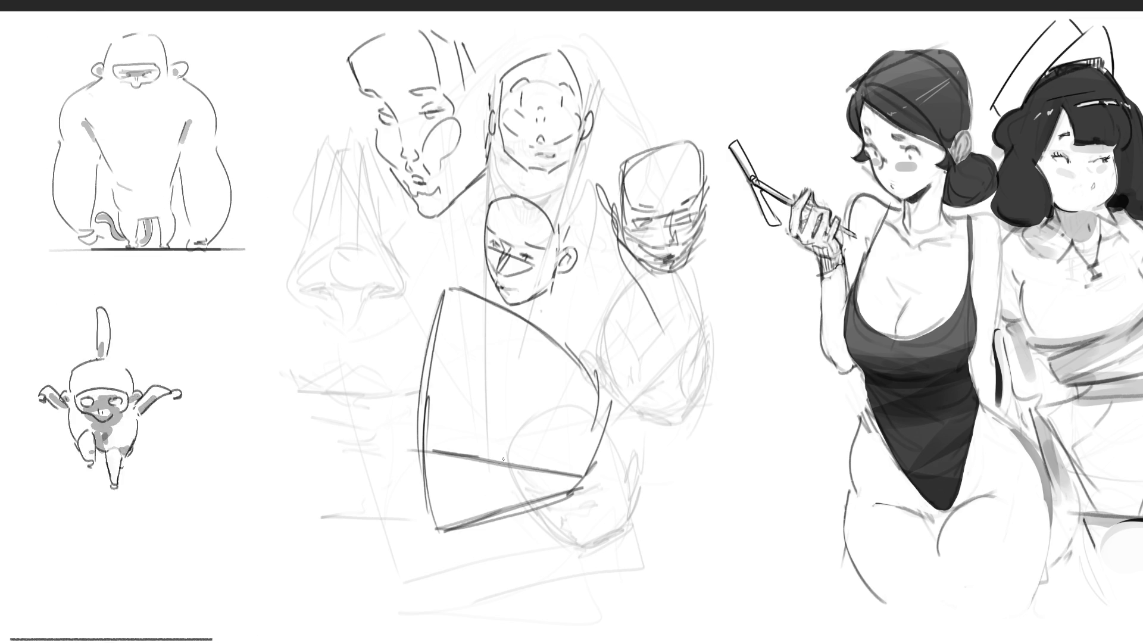
{"action": "mouse_move", "coordinate": [384, 437]}
{"action": "left_mouse_down"}
{"action": "mouse_move", "coordinate": [452, 441]}
{"action": "mouse_move", "coordinate": [545, 477]}
{"action": "mouse_move", "coordinate": [405, 451]}
{"action": "mouse_move", "coordinate": [417, 453]}
{"action": "left_mouse_up"}
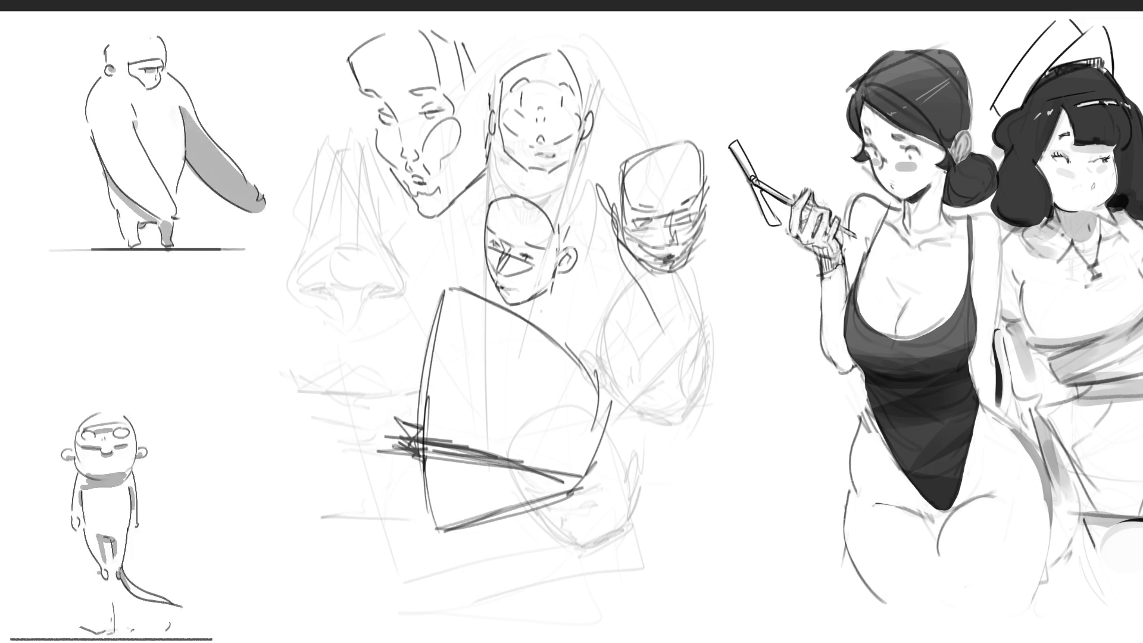
{"action": "mouse_move", "coordinate": [592, 490]}
{"action": "left_mouse_down"}
{"action": "mouse_move", "coordinate": [430, 515]}
{"action": "mouse_move", "coordinate": [542, 490]}
{"action": "left_mouse_up"}
{"action": "left_click_drag", "start_coordinate": [424, 414], "coordinate": [401, 429]}
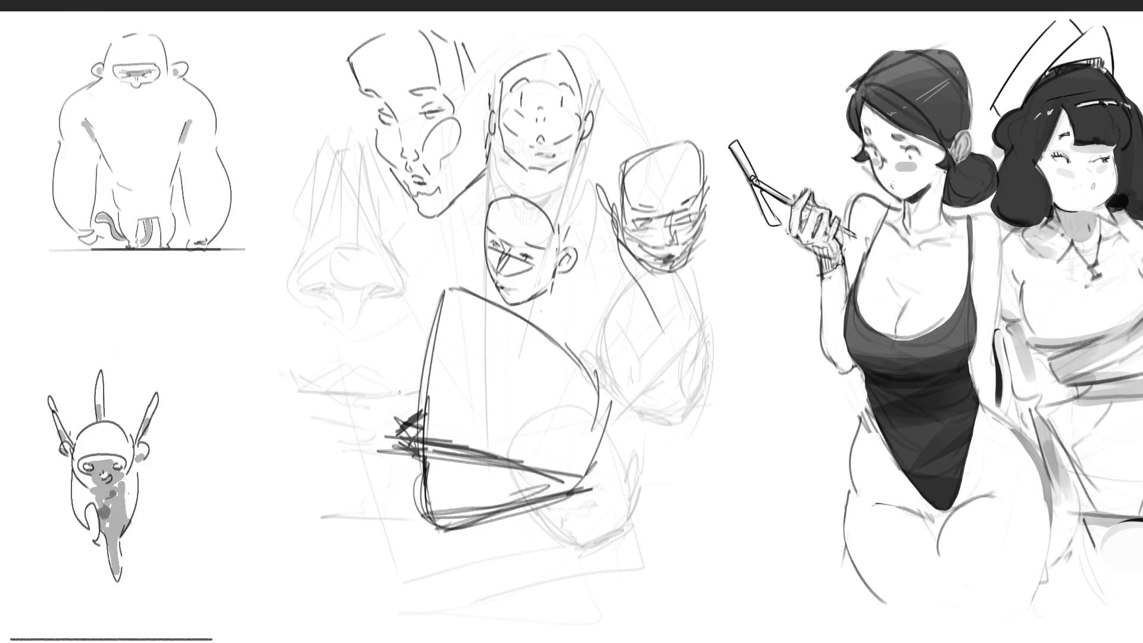
{"action": "left_click_drag", "start_coordinate": [430, 363], "coordinate": [387, 385]}
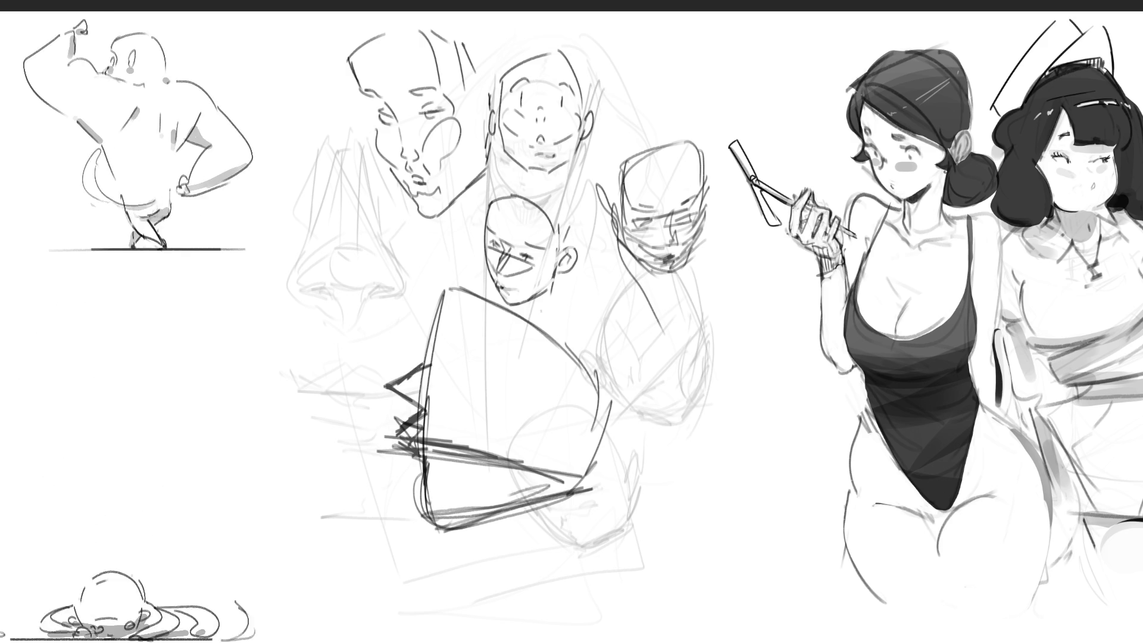
{"action": "left_click_drag", "start_coordinate": [441, 330], "coordinate": [430, 412]}
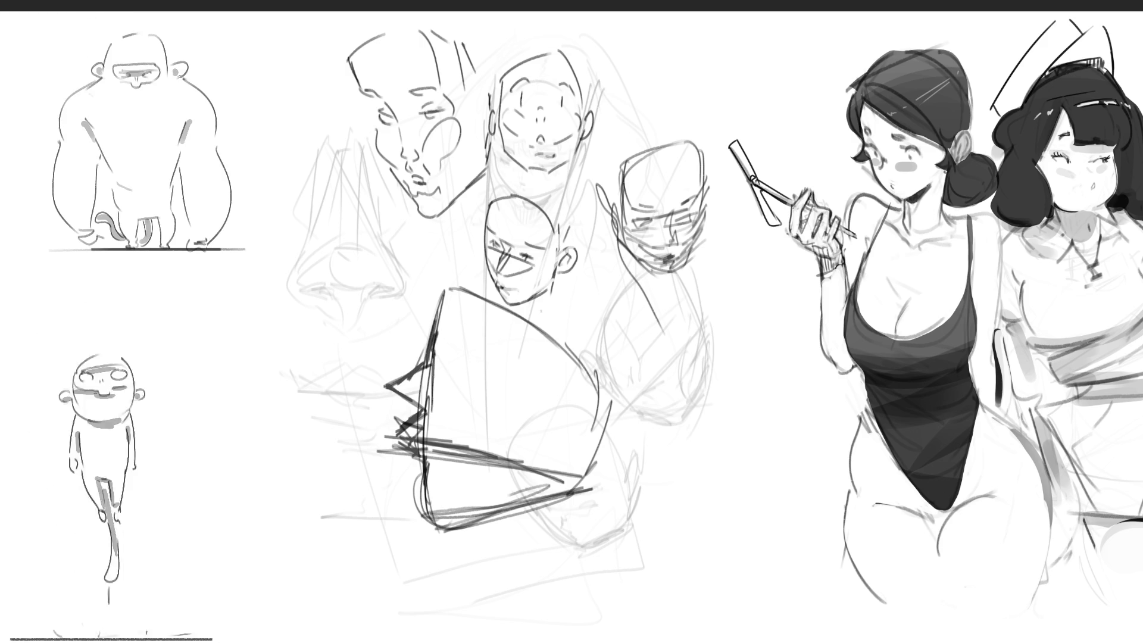
{"action": "mouse_move", "coordinate": [445, 363]}
{"action": "left_mouse_down"}
{"action": "mouse_move", "coordinate": [482, 360]}
{"action": "mouse_move", "coordinate": [453, 371]}
{"action": "mouse_move", "coordinate": [468, 370]}
{"action": "left_mouse_up"}
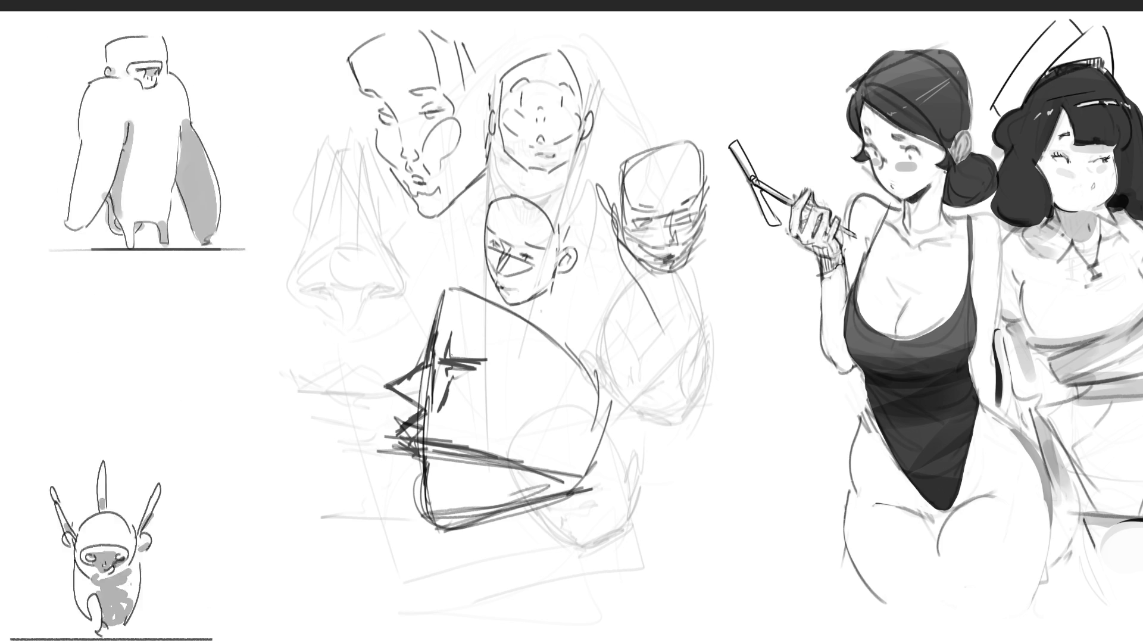
{"action": "mouse_move", "coordinate": [443, 308]}
{"action": "left_mouse_down"}
{"action": "mouse_move", "coordinate": [440, 329]}
{"action": "mouse_move", "coordinate": [482, 326]}
{"action": "mouse_move", "coordinate": [490, 256]}
{"action": "mouse_move", "coordinate": [549, 304]}
{"action": "left_mouse_up"}
Arc a stroke over the bald head and loop a ball shape beside it.
{"action": "mouse_move", "coordinate": [500, 264]}
{"action": "left_mouse_down"}
{"action": "mouse_move", "coordinate": [589, 454]}
{"action": "mouse_move", "coordinate": [643, 463]}
{"action": "left_mouse_up"}
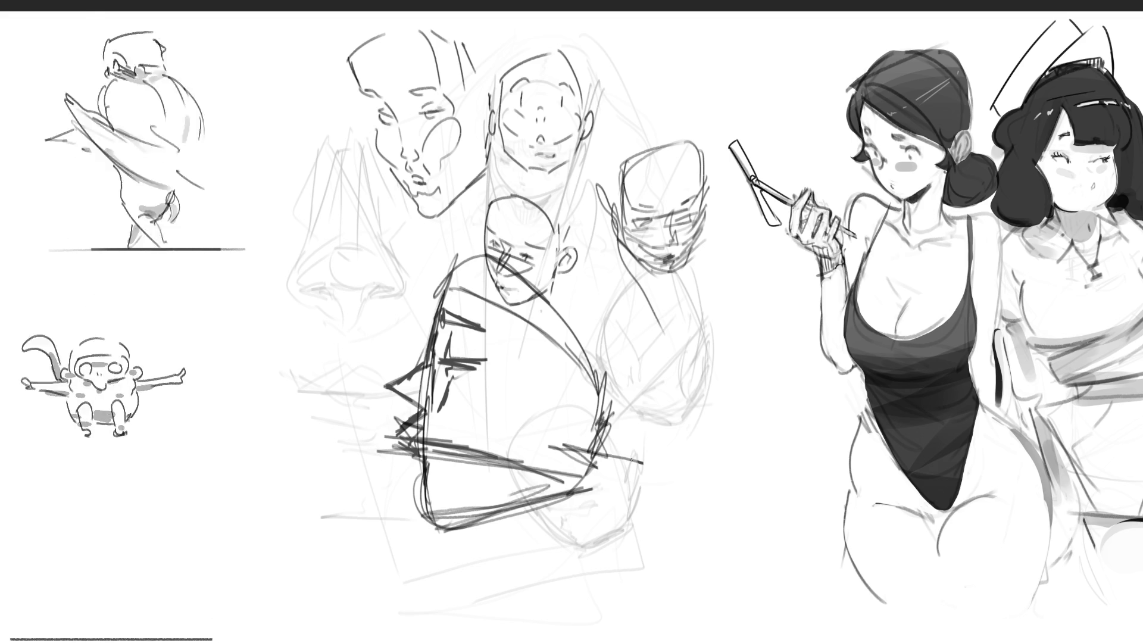
{"action": "left_click_drag", "start_coordinate": [575, 441], "coordinate": [611, 450]}
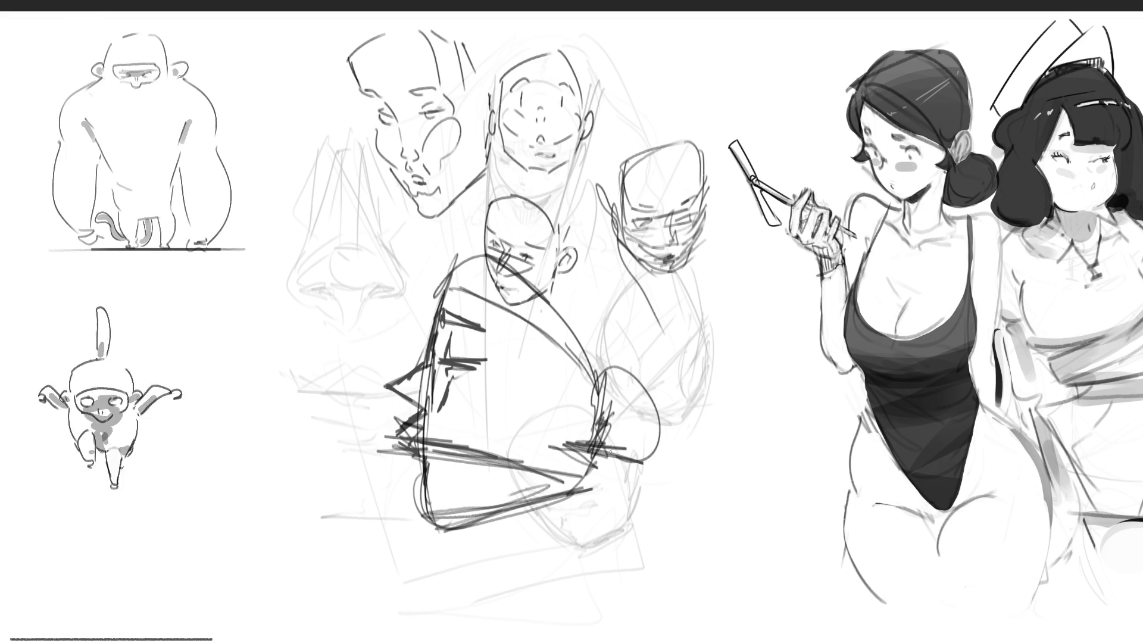
{"action": "mouse_move", "coordinate": [631, 372]}
{"action": "left_mouse_down"}
{"action": "mouse_move", "coordinate": [608, 458]}
{"action": "mouse_move", "coordinate": [635, 369]}
{"action": "left_mouse_up"}
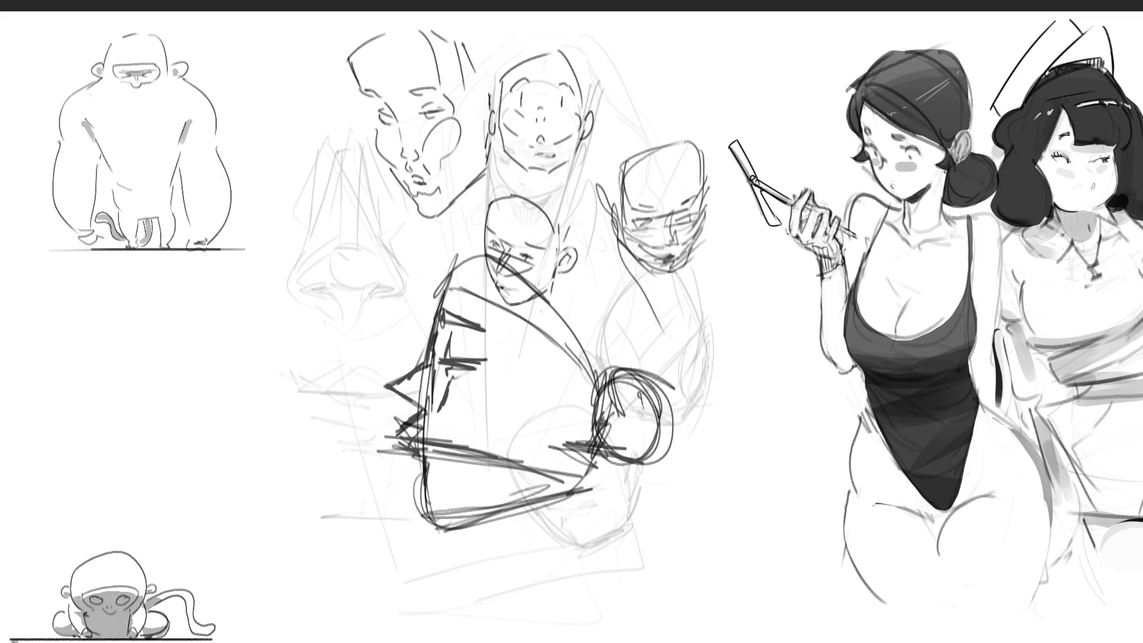
{"action": "mouse_move", "coordinate": [631, 405]}
{"action": "left_mouse_down"}
{"action": "mouse_move", "coordinate": [622, 431]}
{"action": "mouse_move", "coordinate": [619, 400]}
{"action": "mouse_move", "coordinate": [628, 441]}
{"action": "left_mouse_up"}
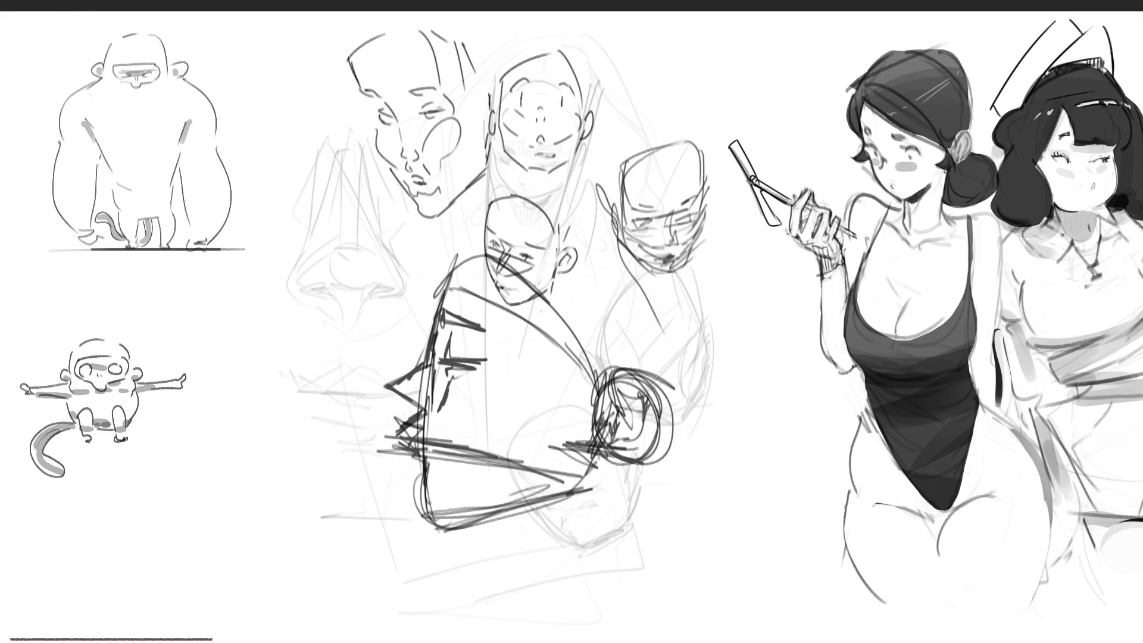
{"action": "mouse_move", "coordinate": [598, 375]}
{"action": "left_mouse_down"}
{"action": "mouse_move", "coordinate": [535, 261]}
{"action": "mouse_move", "coordinate": [598, 372]}
{"action": "left_mouse_up"}
{"action": "left_click_drag", "start_coordinate": [575, 336], "coordinate": [491, 241]}
Sweep large arcs over the head and ball, with loose scribbles along the bottom.
{"action": "left_click_drag", "start_coordinate": [551, 185], "coordinate": [715, 342]}
{"action": "left_click_drag", "start_coordinate": [661, 250], "coordinate": [729, 426]}
{"action": "mouse_move", "coordinate": [503, 295]}
{"action": "left_mouse_down"}
{"action": "mouse_move", "coordinate": [738, 432]}
{"action": "mouse_move", "coordinate": [749, 319]}
{"action": "left_mouse_up"}
{"action": "left_click_drag", "start_coordinate": [732, 447], "coordinate": [687, 518]}
{"action": "left_click_drag", "start_coordinate": [619, 530], "coordinate": [736, 551]}
{"action": "mouse_move", "coordinate": [738, 536]}
{"action": "left_mouse_down"}
{"action": "mouse_move", "coordinate": [780, 450]}
{"action": "mouse_move", "coordinate": [794, 521]}
{"action": "left_mouse_up"}
{"action": "left_click_drag", "start_coordinate": [795, 521], "coordinate": [706, 548]}
Add final arcs over the heads, then fade the central scribbles to light grey.
{"action": "left_click_drag", "start_coordinate": [494, 184], "coordinate": [452, 262]}
{"action": "left_click_drag", "start_coordinate": [478, 209], "coordinate": [726, 291]}
{"action": "mouse_move", "coordinate": [752, 357]}
{"action": "left_mouse_down"}
{"action": "mouse_move", "coordinate": [679, 513]}
{"action": "mouse_move", "coordinate": [634, 555]}
{"action": "left_mouse_up"}
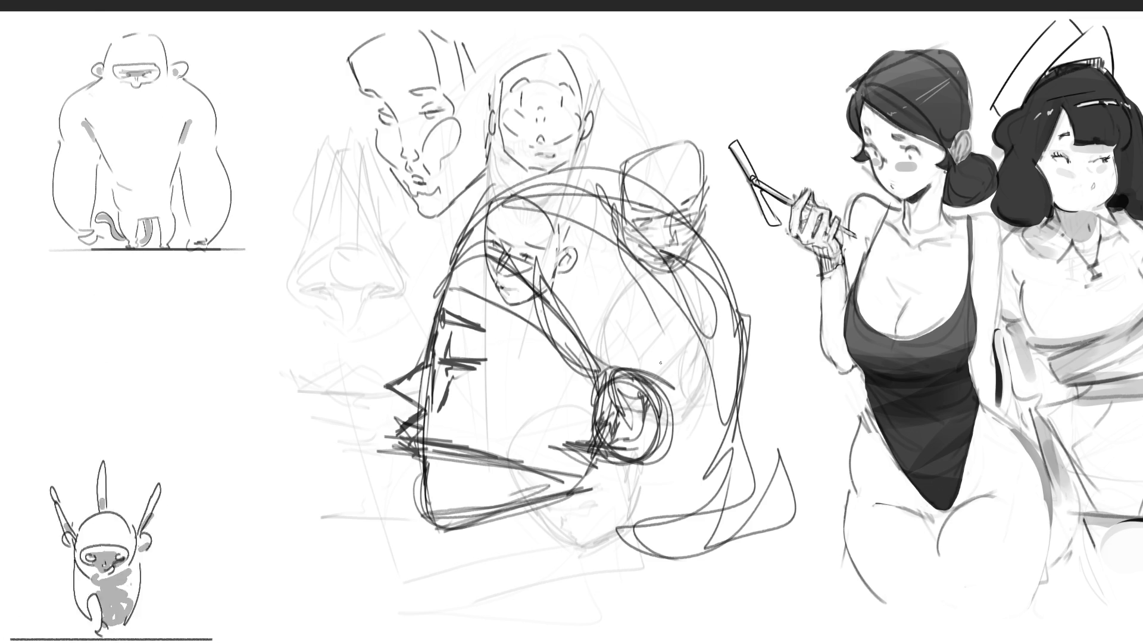
{"action": "mouse_move", "coordinate": [675, 375]}
{"action": "left_mouse_down"}
{"action": "mouse_move", "coordinate": [595, 357]}
{"action": "mouse_move", "coordinate": [587, 472]}
{"action": "mouse_move", "coordinate": [599, 393]}
{"action": "mouse_move", "coordinate": [419, 171]}
{"action": "mouse_move", "coordinate": [612, 498]}
{"action": "mouse_move", "coordinate": [600, 370]}
{"action": "mouse_move", "coordinate": [802, 417]}
{"action": "left_mouse_up"}
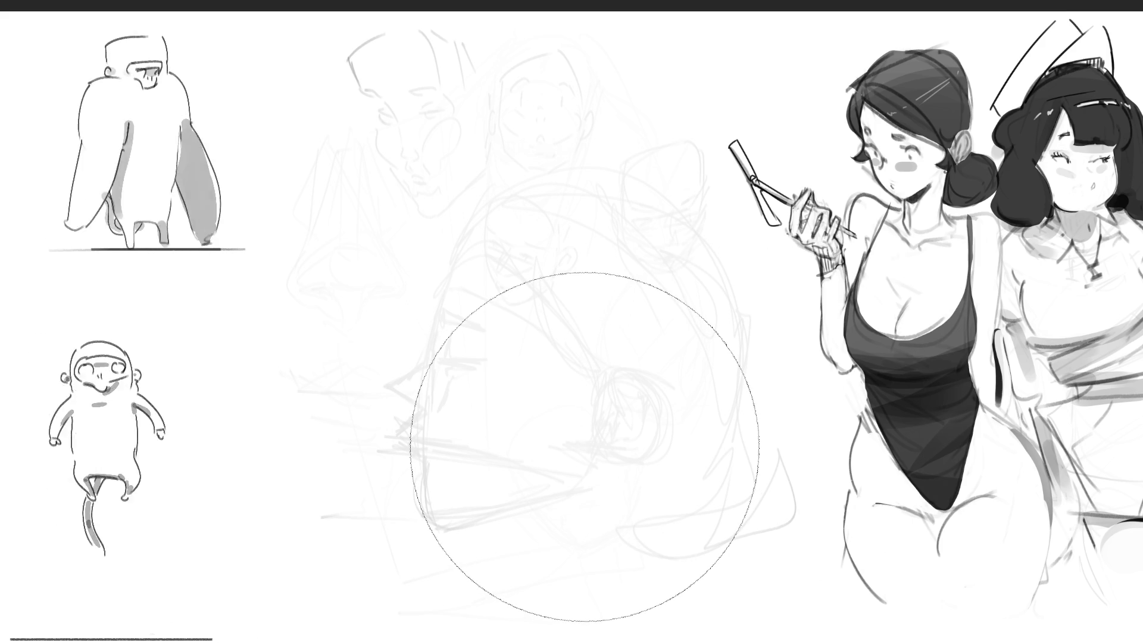
{"action": "key", "text": "b"}
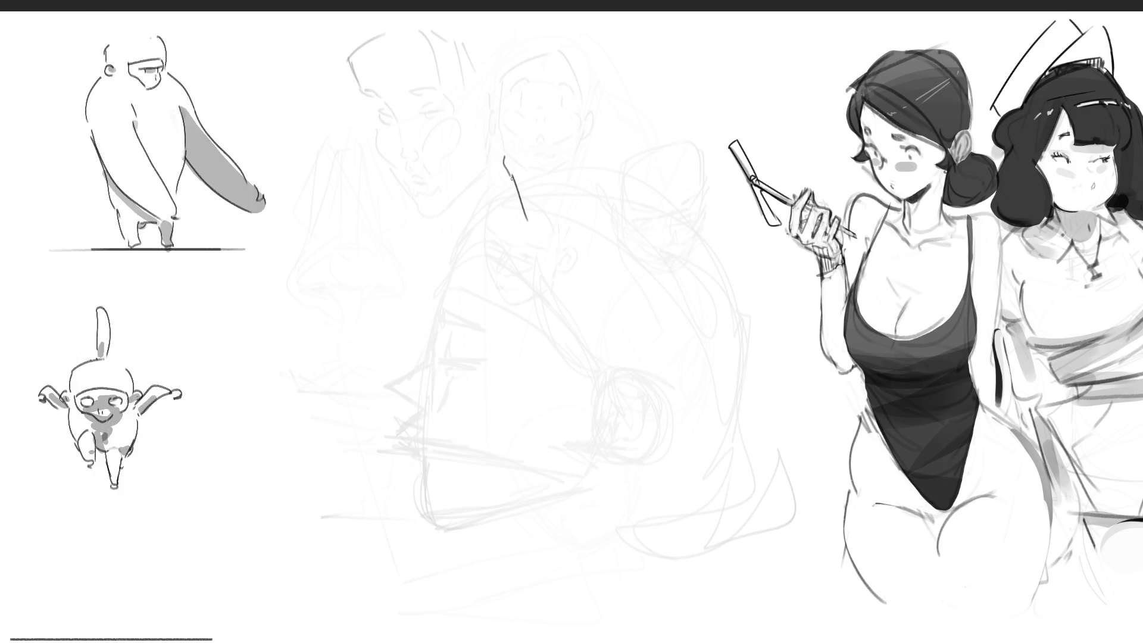
Draw a dark bent-leg outline over the faded scribbles, from its hooked top down both edges.
{"action": "mouse_move", "coordinate": [527, 220]}
{"action": "left_mouse_down"}
{"action": "mouse_move", "coordinate": [513, 169]}
{"action": "mouse_move", "coordinate": [522, 123]}
{"action": "left_mouse_up"}
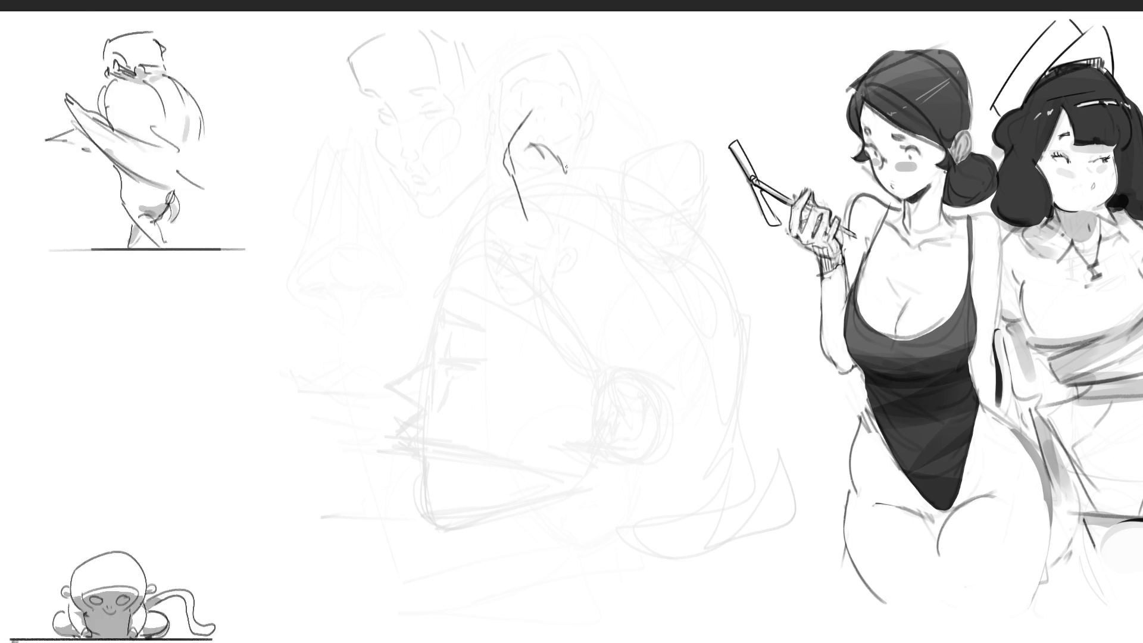
{"action": "left_click_drag", "start_coordinate": [534, 144], "coordinate": [590, 123]}
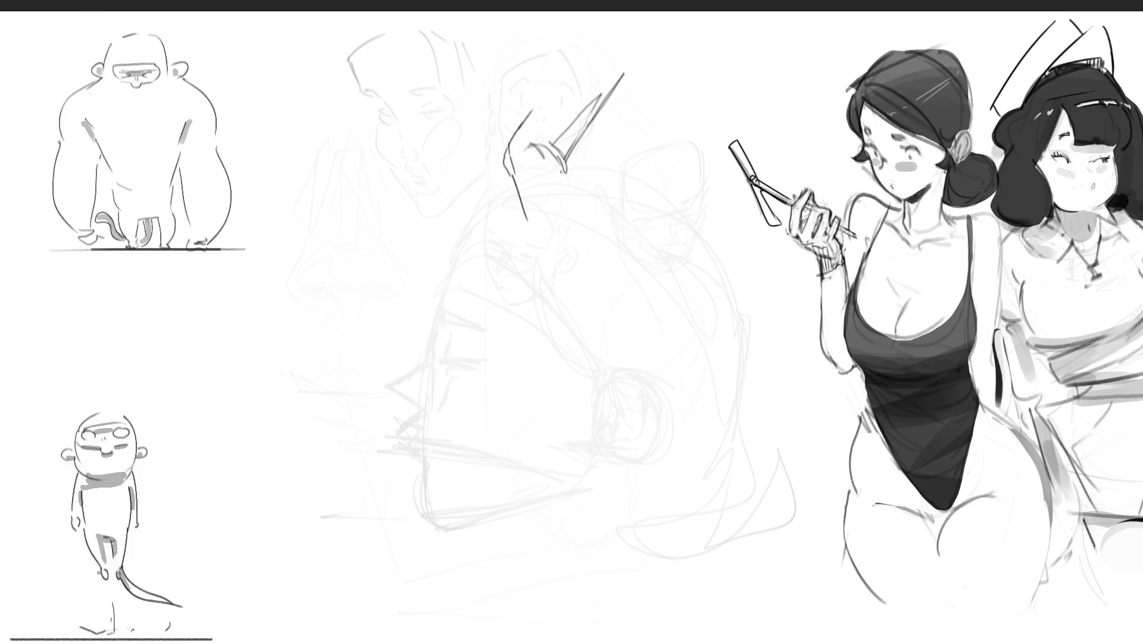
{"action": "mouse_move", "coordinate": [511, 147]}
{"action": "left_mouse_down"}
{"action": "mouse_move", "coordinate": [608, 15]}
{"action": "mouse_move", "coordinate": [638, 60]}
{"action": "mouse_move", "coordinate": [626, 75]}
{"action": "left_mouse_up"}
{"action": "mouse_move", "coordinate": [674, 44]}
{"action": "left_mouse_down"}
{"action": "mouse_move", "coordinate": [633, 76]}
{"action": "mouse_move", "coordinate": [593, 154]}
{"action": "mouse_move", "coordinate": [591, 273]}
{"action": "left_mouse_up"}
{"action": "mouse_move", "coordinate": [566, 166]}
{"action": "left_mouse_down"}
{"action": "mouse_move", "coordinate": [597, 280]}
{"action": "mouse_move", "coordinate": [594, 340]}
{"action": "left_mouse_up"}
{"action": "mouse_move", "coordinate": [590, 247]}
{"action": "left_mouse_down"}
{"action": "mouse_move", "coordinate": [613, 330]}
{"action": "mouse_move", "coordinate": [609, 372]}
{"action": "left_mouse_up"}
{"action": "mouse_move", "coordinate": [613, 329]}
{"action": "left_mouse_down"}
{"action": "mouse_move", "coordinate": [623, 423]}
{"action": "mouse_move", "coordinate": [647, 411]}
{"action": "mouse_move", "coordinate": [650, 456]}
{"action": "mouse_move", "coordinate": [654, 445]}
{"action": "left_mouse_up"}
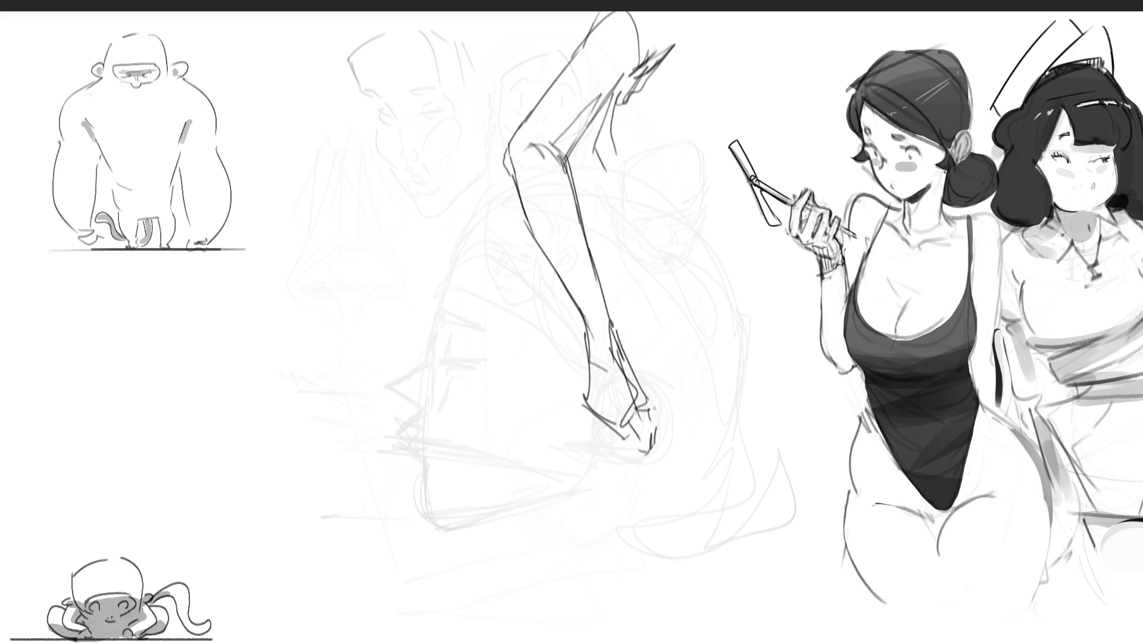
Start a second leg with a short dark stroke and several long shaping lines.
{"action": "mouse_move", "coordinate": [438, 251]}
{"action": "left_mouse_down"}
{"action": "mouse_move", "coordinate": [441, 215]}
{"action": "mouse_move", "coordinate": [472, 250]}
{"action": "left_mouse_up"}
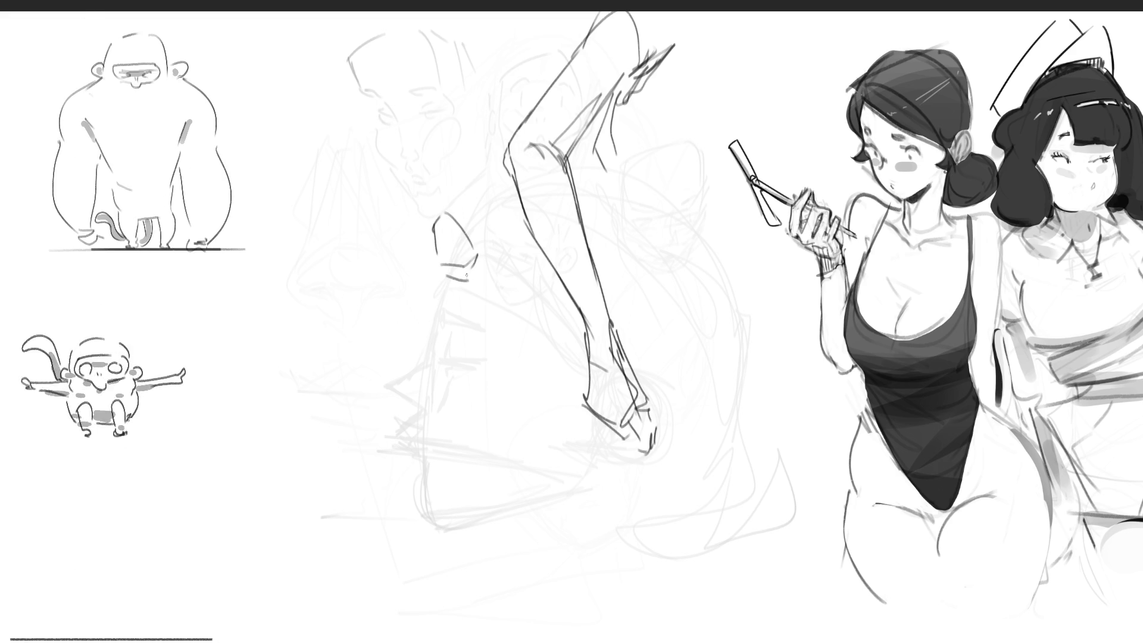
{"action": "left_click_drag", "start_coordinate": [439, 60], "coordinate": [487, 250]}
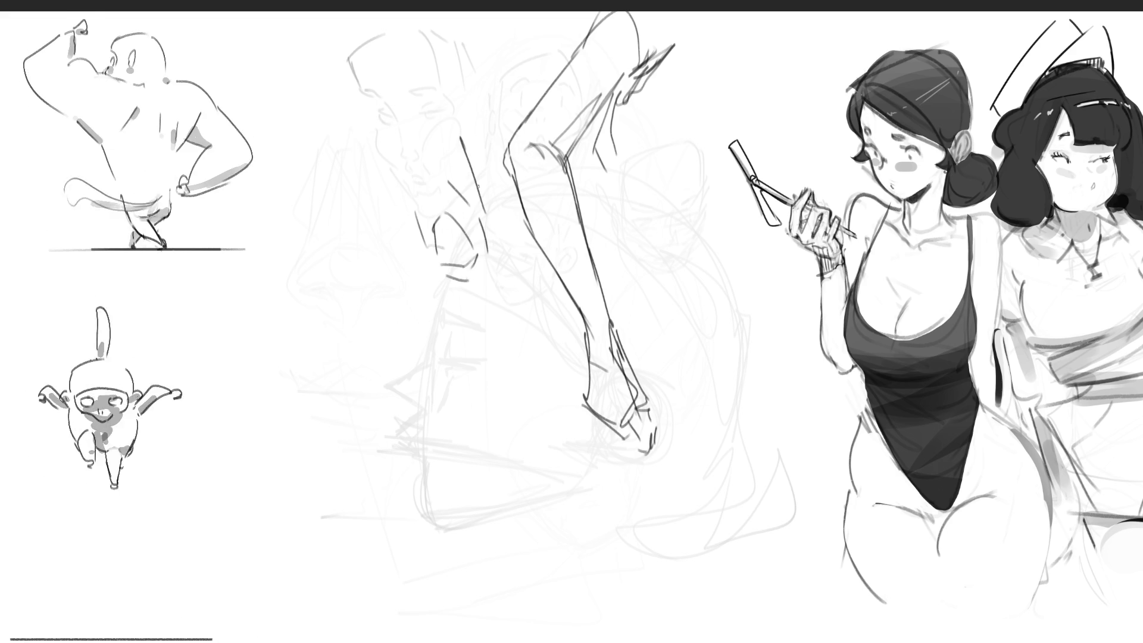
{"action": "left_click_drag", "start_coordinate": [397, 179], "coordinate": [408, 141]}
{"action": "left_click_drag", "start_coordinate": [430, 24], "coordinate": [486, 195]}
{"action": "left_click_drag", "start_coordinate": [473, 146], "coordinate": [503, 276]}
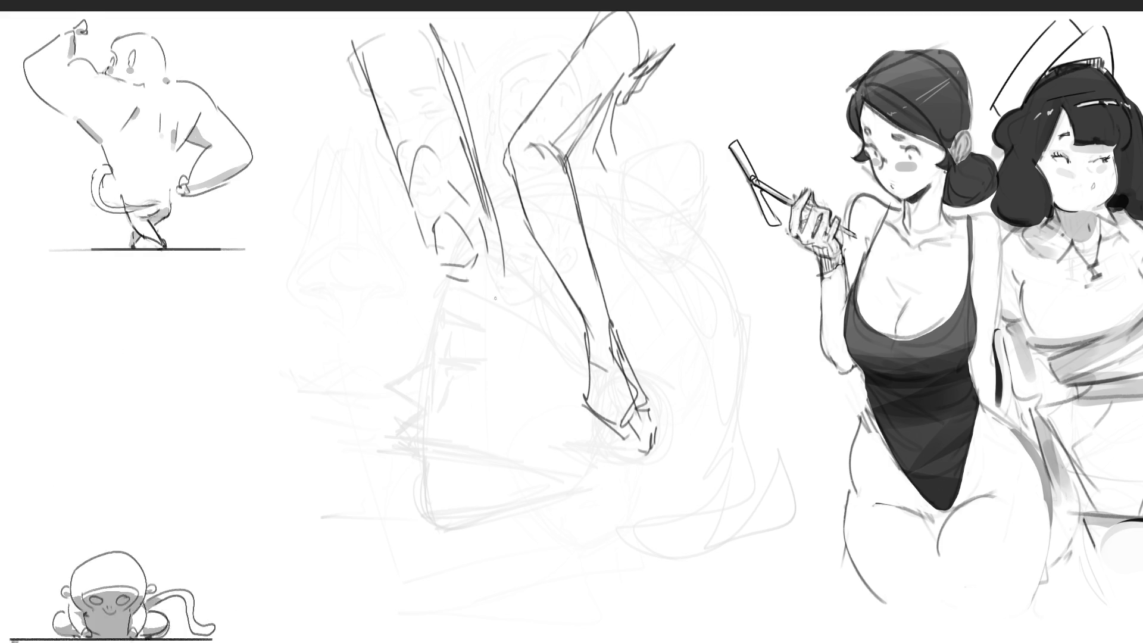
{"action": "left_click_drag", "start_coordinate": [417, 207], "coordinate": [420, 232]}
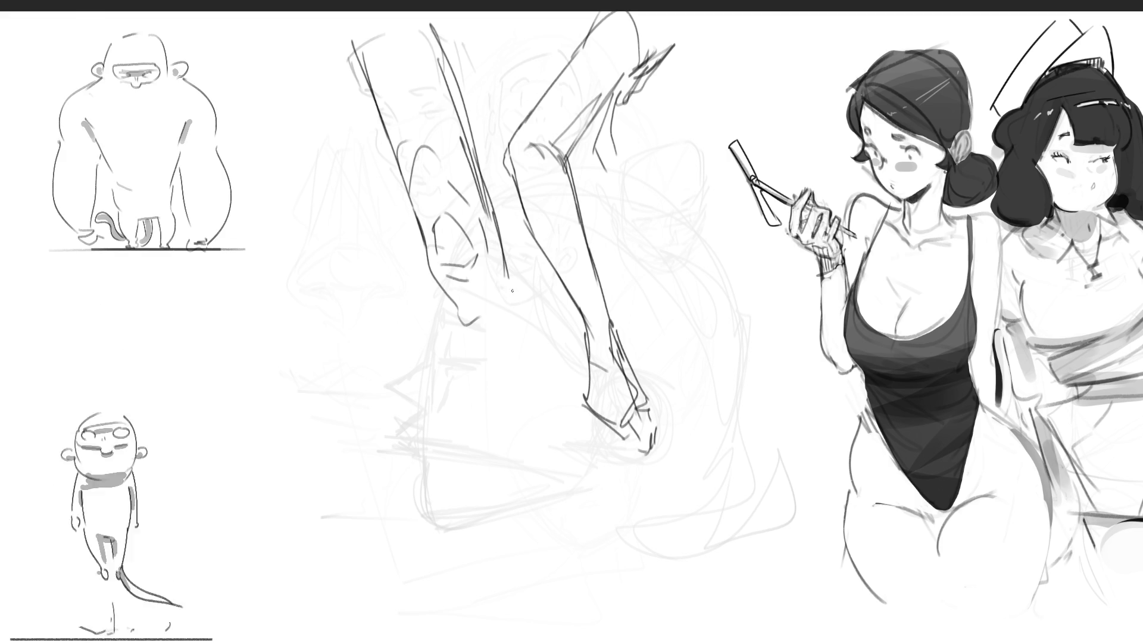
Extend both legs from the page top to the bottom and sketch a foot.
{"action": "left_click_drag", "start_coordinate": [503, 238], "coordinate": [576, 517]}
{"action": "left_click_drag", "start_coordinate": [475, 366], "coordinate": [570, 532]}
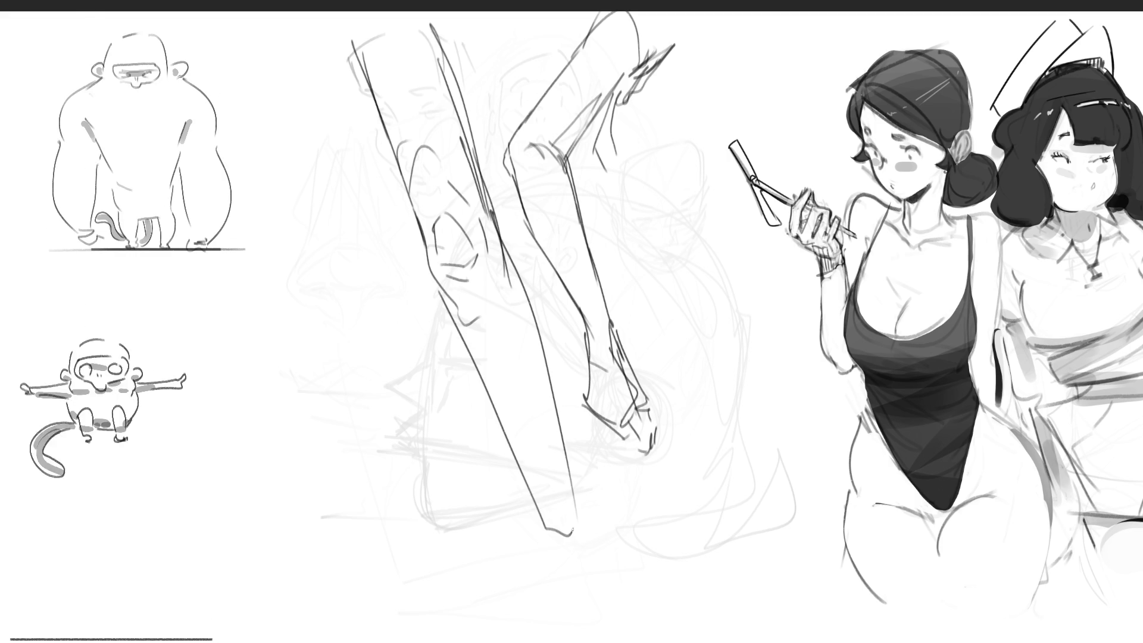
{"action": "left_click_drag", "start_coordinate": [550, 365], "coordinate": [581, 592]}
{"action": "left_click_drag", "start_coordinate": [557, 576], "coordinate": [583, 592]}
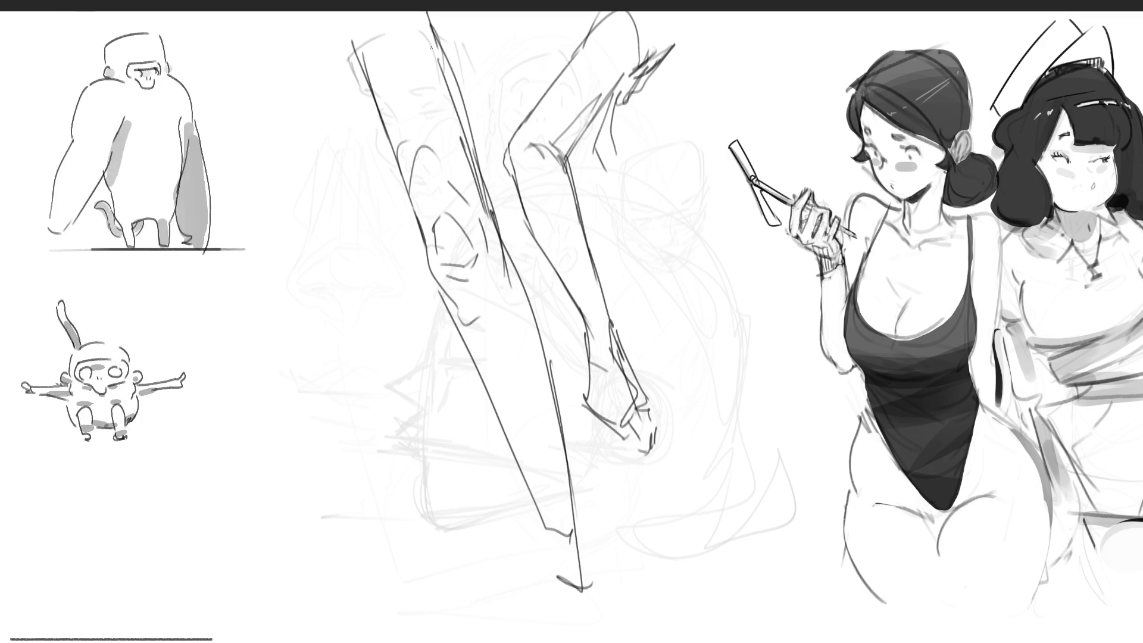
{"action": "left_click_drag", "start_coordinate": [343, 13], "coordinate": [358, 47]}
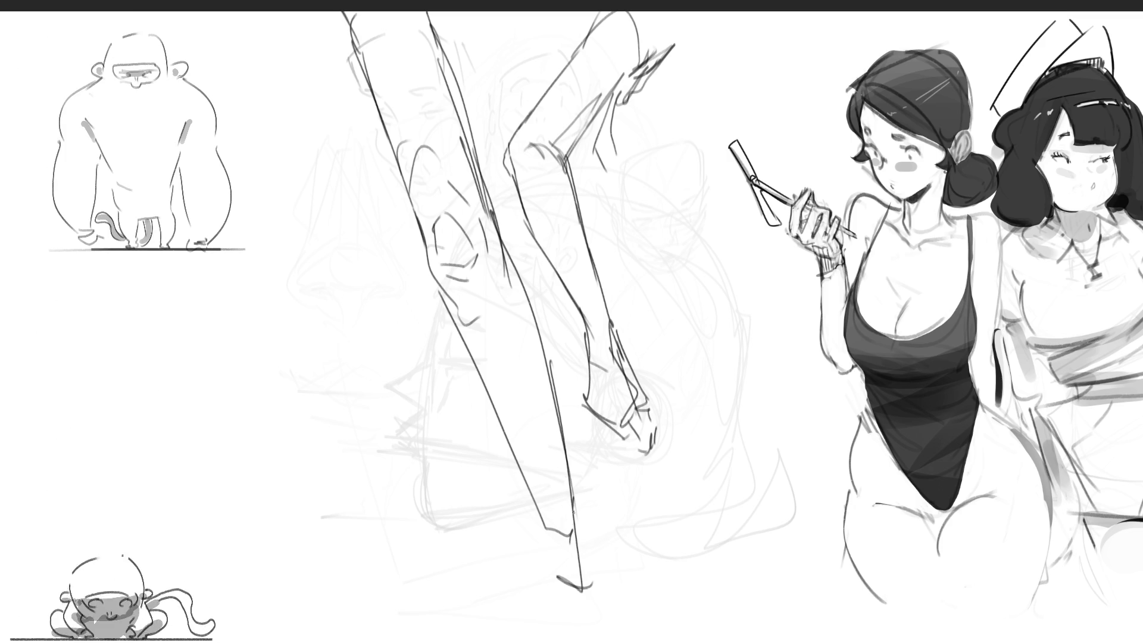
{"action": "left_click_drag", "start_coordinate": [543, 528], "coordinate": [547, 548]}
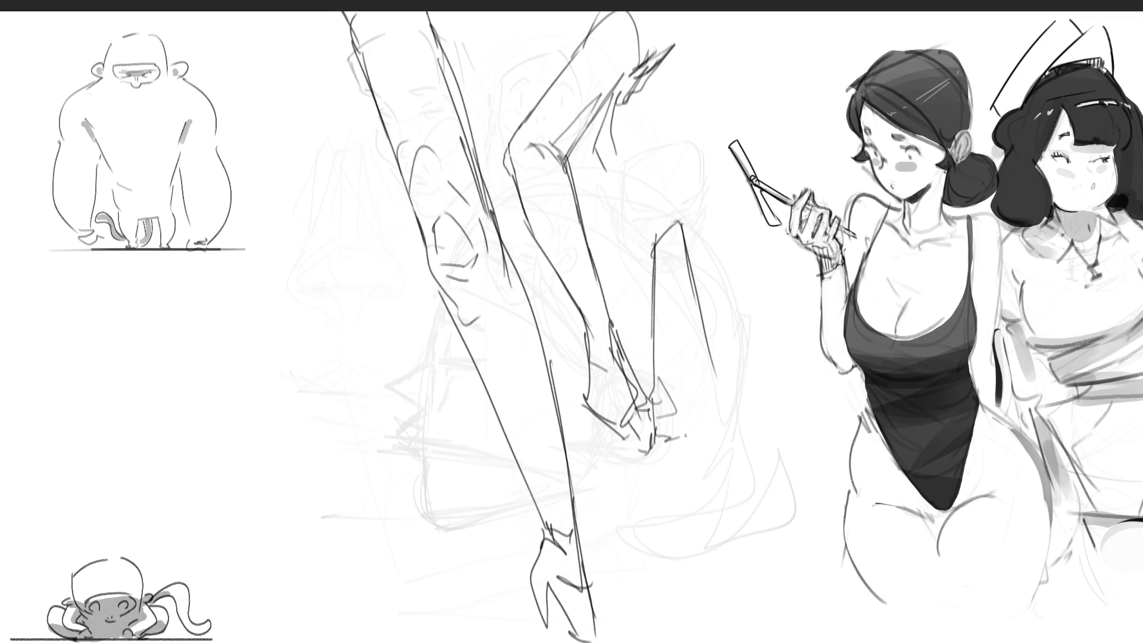
Sketch a bent kneeling leg with a ground line beside the pin-up girls.
{"action": "left_click_drag", "start_coordinate": [667, 445], "coordinate": [698, 432]}
{"action": "mouse_move", "coordinate": [679, 393]}
{"action": "left_mouse_down"}
{"action": "mouse_move", "coordinate": [719, 371]}
{"action": "mouse_move", "coordinate": [701, 355]}
{"action": "mouse_move", "coordinate": [678, 440]}
{"action": "mouse_move", "coordinate": [826, 447]}
{"action": "left_mouse_up"}
{"action": "left_click_drag", "start_coordinate": [717, 379], "coordinate": [841, 443]}
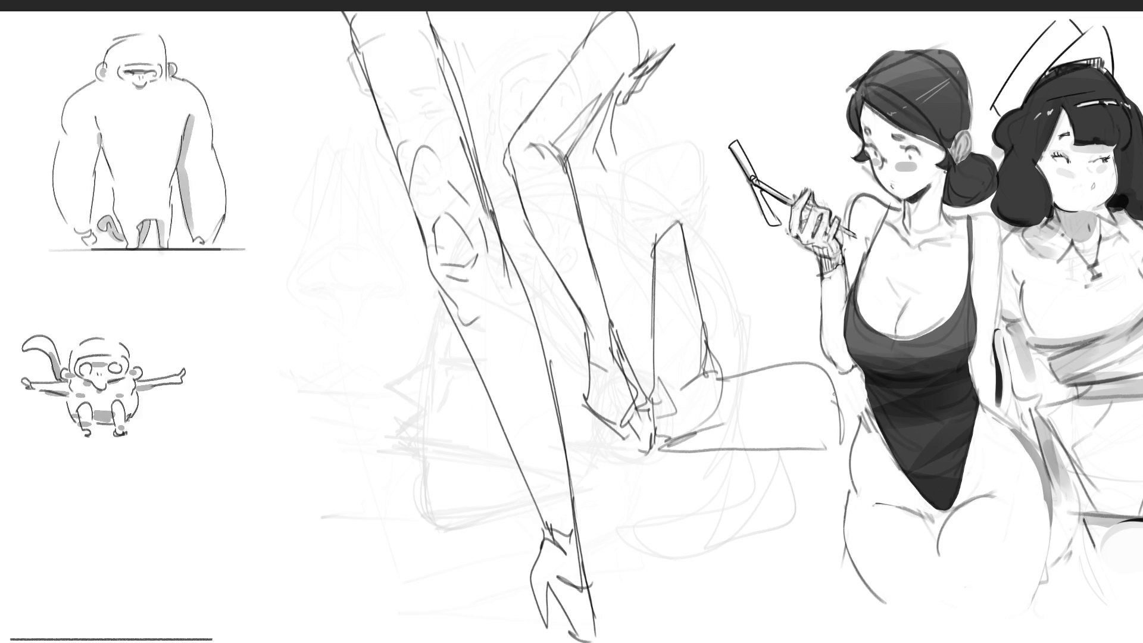
{"action": "left_click_drag", "start_coordinate": [763, 375], "coordinate": [812, 371]}
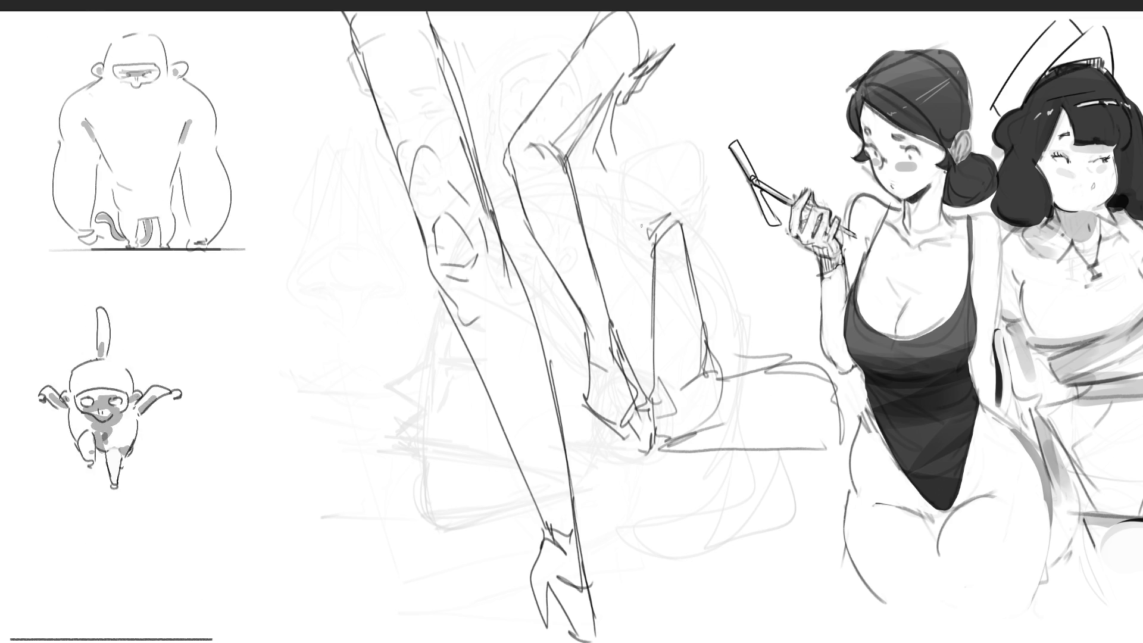
{"action": "left_click_drag", "start_coordinate": [620, 168], "coordinate": [670, 205]}
{"action": "left_click_drag", "start_coordinate": [615, 136], "coordinate": [600, 173]}
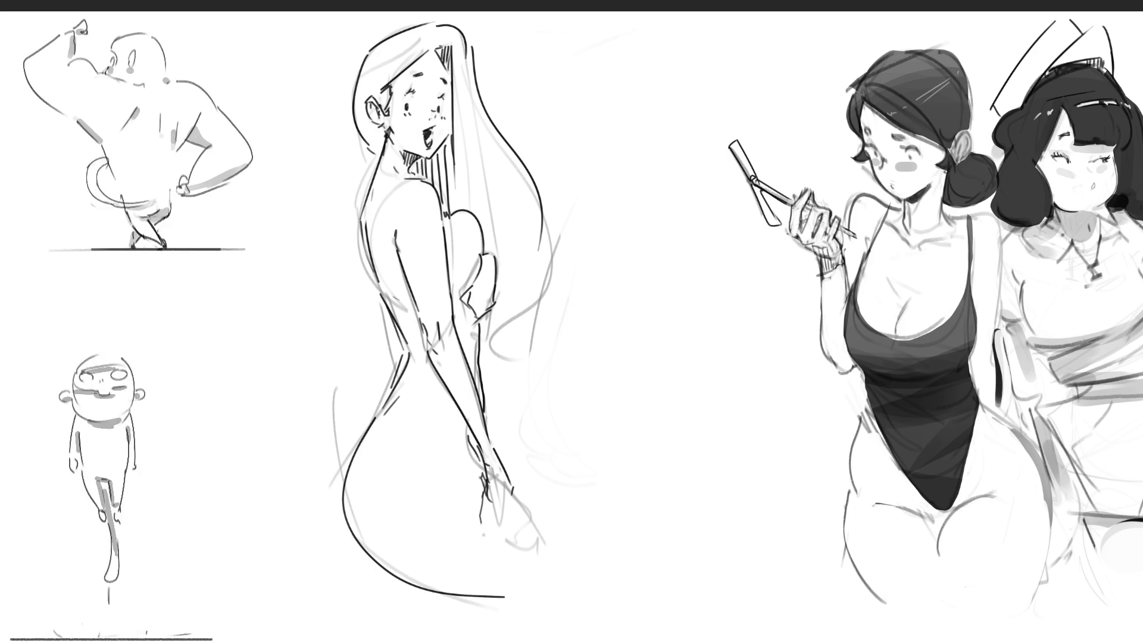
Darken the woman's hand and thigh, add back lines, and undo the hip strokes.
{"action": "left_click_drag", "start_coordinate": [507, 471], "coordinate": [611, 628]}
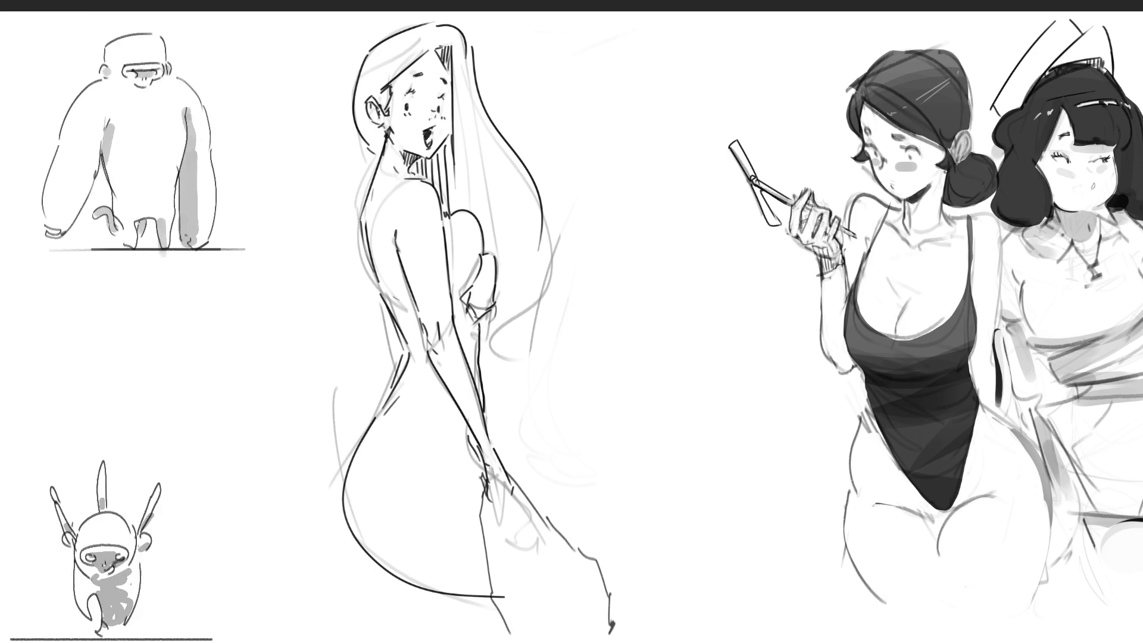
{"action": "left_click_drag", "start_coordinate": [498, 285], "coordinate": [496, 390]}
{"action": "left_click_drag", "start_coordinate": [489, 315], "coordinate": [536, 510]}
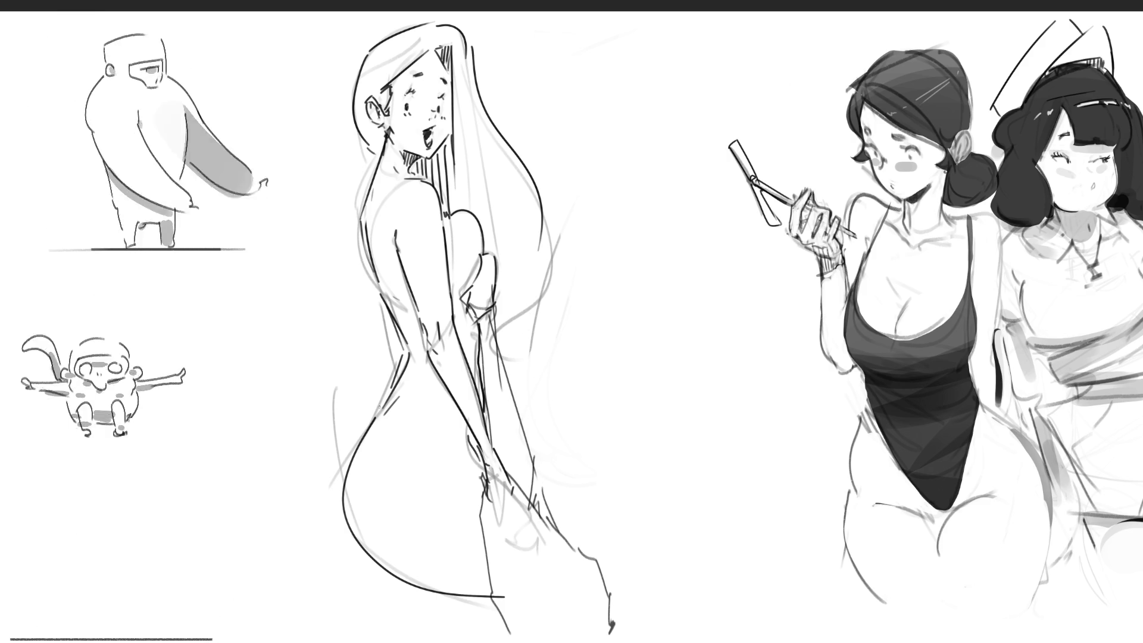
{"action": "left_click_drag", "start_coordinate": [369, 415], "coordinate": [337, 480]}
{"action": "key", "text": "ctrl+z"}
{"action": "left_click_drag", "start_coordinate": [370, 422], "coordinate": [331, 533]}
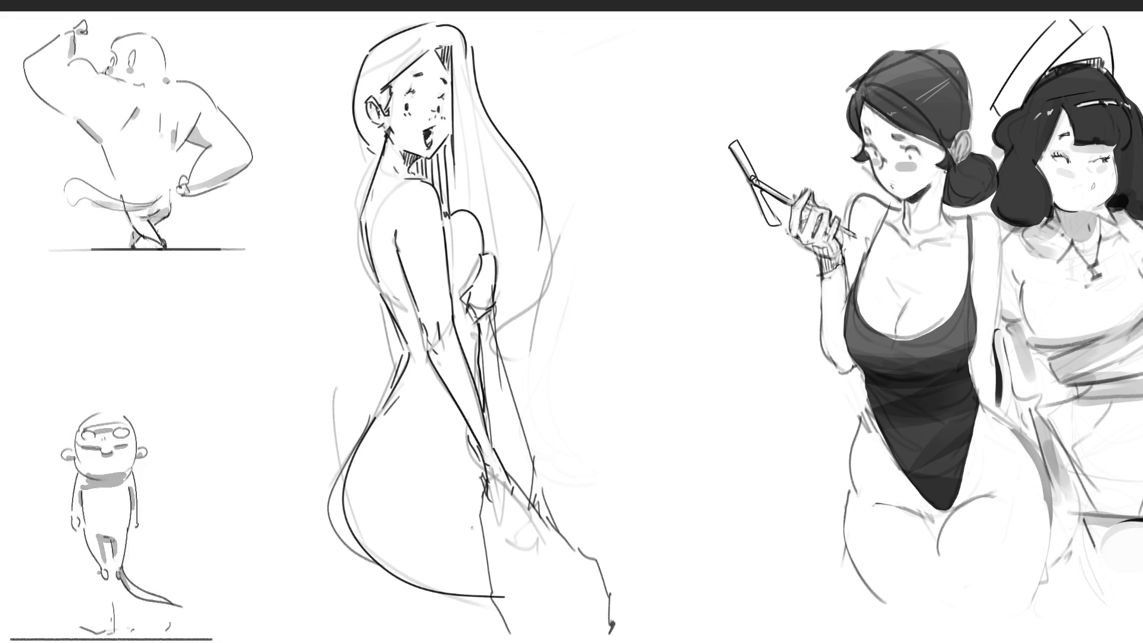
{"action": "key", "text": "ctrl+z"}
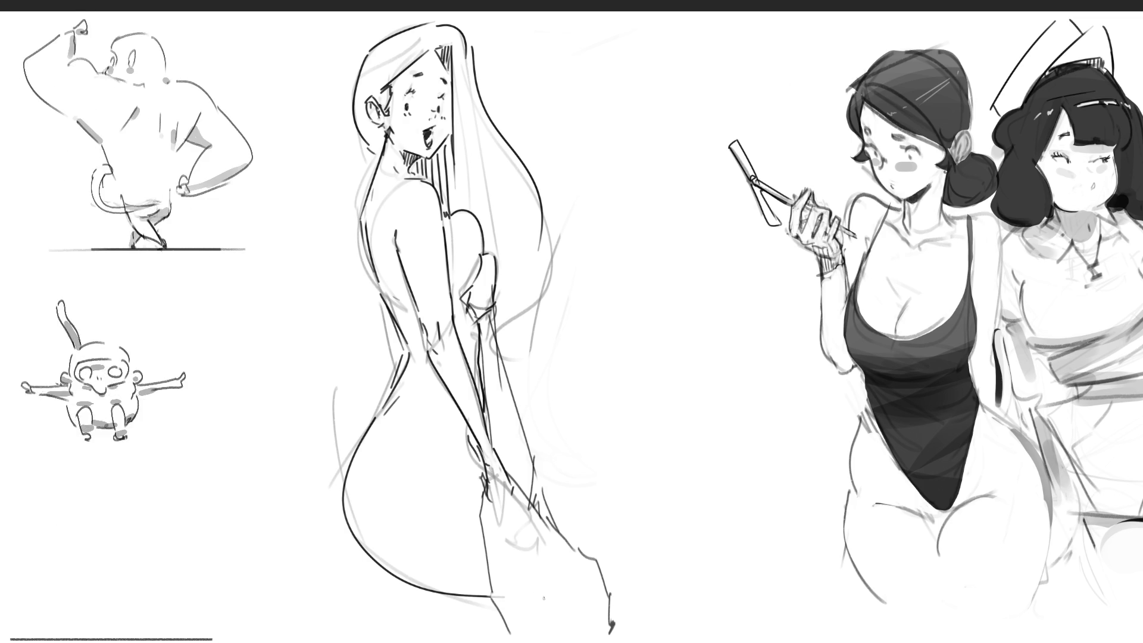
Darken the hair's right outline and add wavy strands along it.
{"action": "left_click_drag", "start_coordinate": [528, 162], "coordinate": [503, 344]}
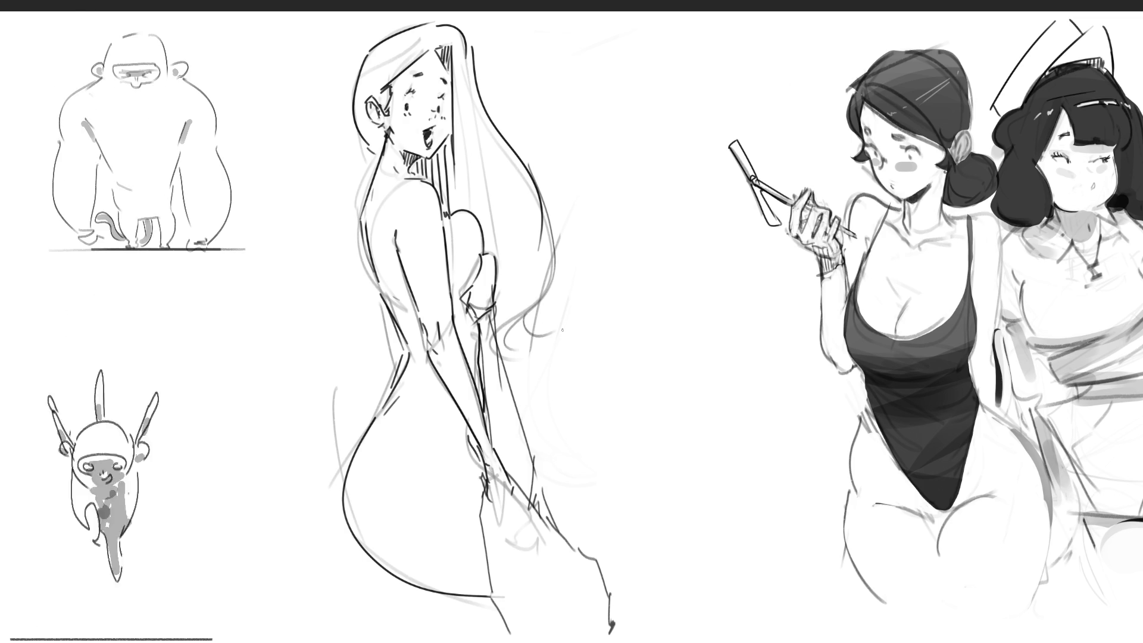
{"action": "mouse_move", "coordinate": [539, 238]}
{"action": "left_mouse_down"}
{"action": "mouse_move", "coordinate": [556, 295]}
{"action": "mouse_move", "coordinate": [546, 321]}
{"action": "left_mouse_up"}
{"action": "left_click_drag", "start_coordinate": [569, 266], "coordinate": [564, 293]}
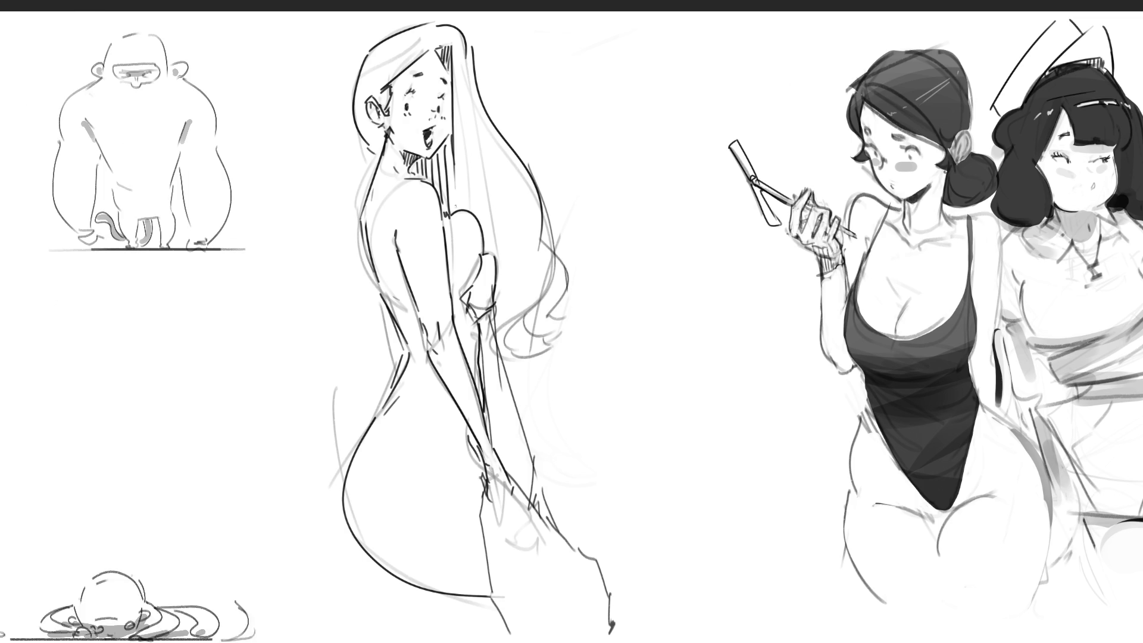
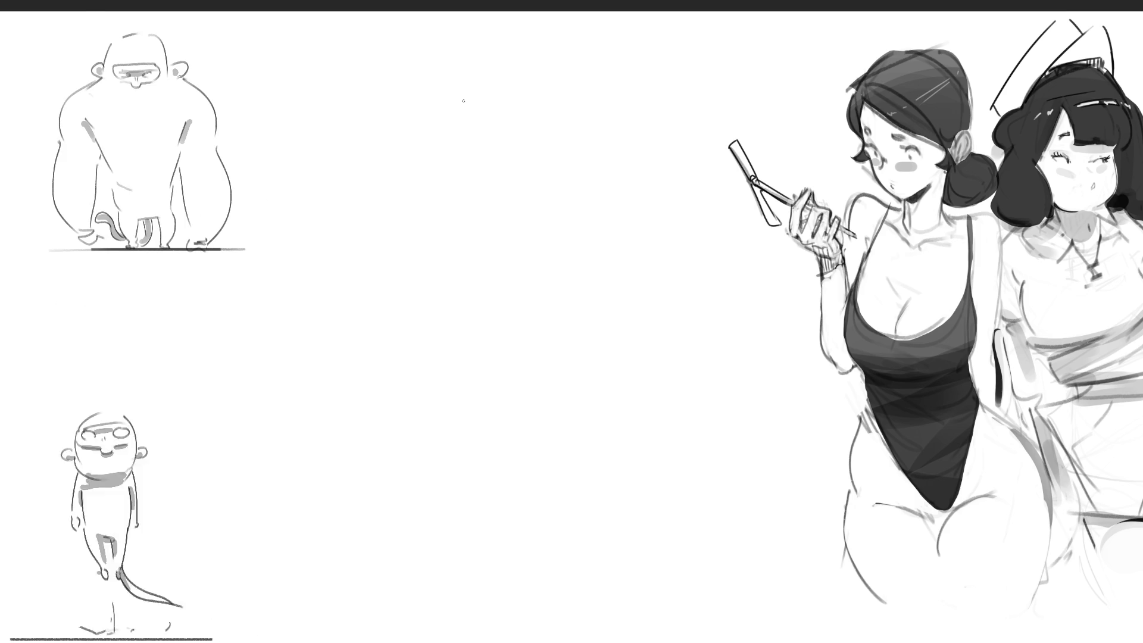
Sketch the head outline with chin, jaw contours and facial guide lines in the canvas middle.
{"action": "mouse_move", "coordinate": [462, 144]}
{"action": "left_mouse_down"}
{"action": "mouse_move", "coordinate": [457, 81]}
{"action": "mouse_move", "coordinate": [500, 44]}
{"action": "mouse_move", "coordinate": [536, 158]}
{"action": "left_mouse_up"}
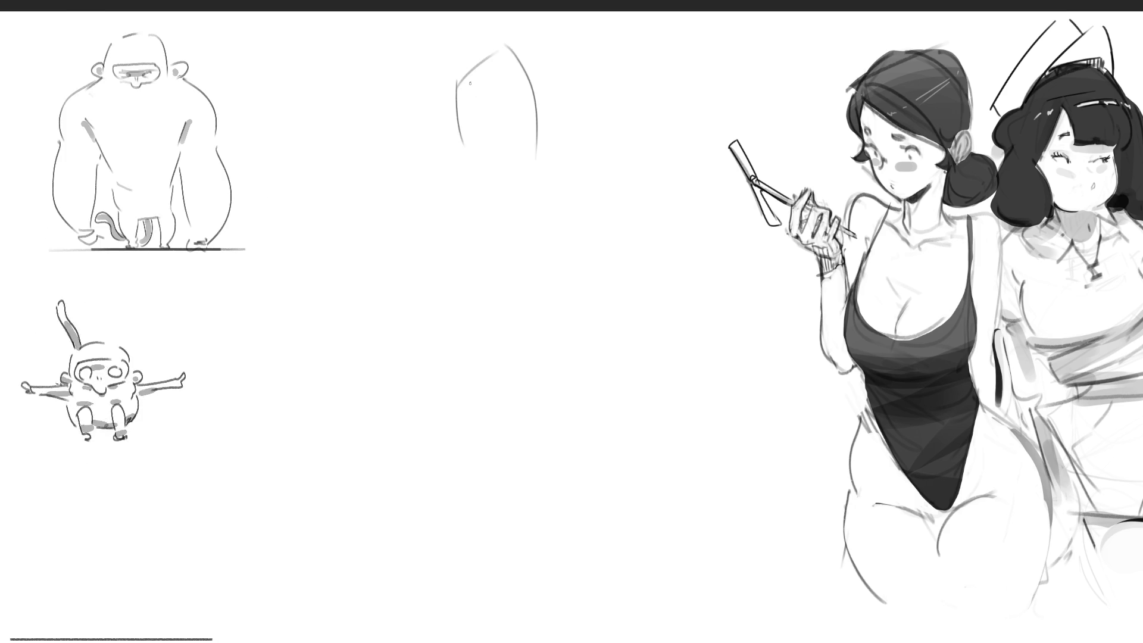
{"action": "mouse_move", "coordinate": [488, 125]}
{"action": "left_mouse_down"}
{"action": "mouse_move", "coordinate": [512, 119]}
{"action": "mouse_move", "coordinate": [532, 202]}
{"action": "left_mouse_up"}
{"action": "mouse_move", "coordinate": [457, 74]}
{"action": "left_mouse_down"}
{"action": "mouse_move", "coordinate": [460, 156]}
{"action": "mouse_move", "coordinate": [469, 50]}
{"action": "left_mouse_up"}
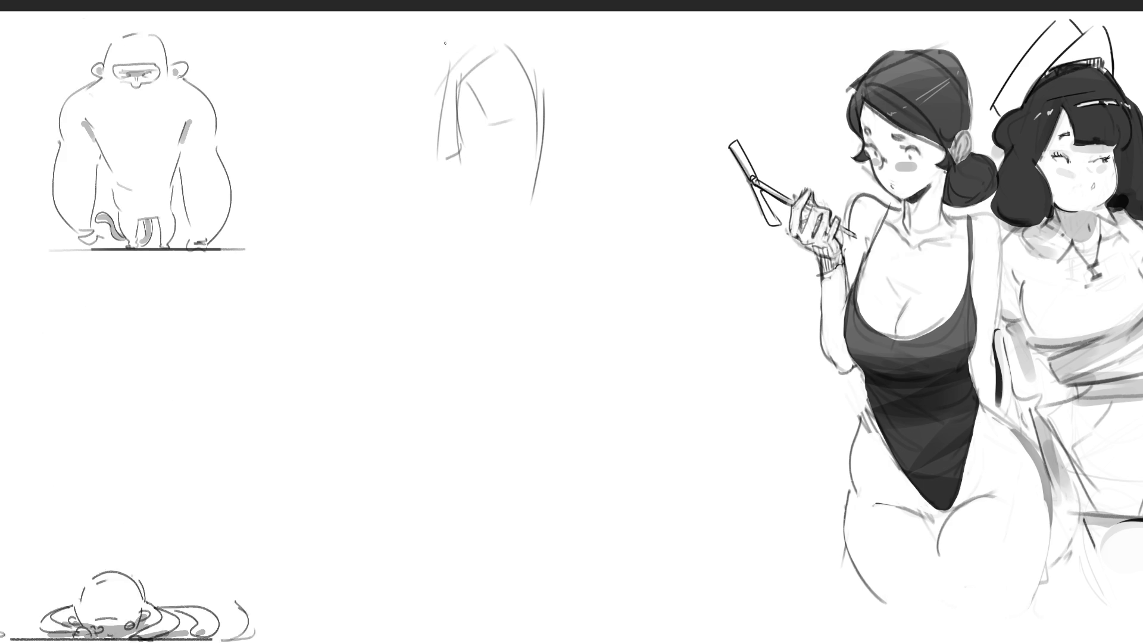
{"action": "left_click_drag", "start_coordinate": [438, 164], "coordinate": [423, 223]}
{"action": "left_click_drag", "start_coordinate": [451, 160], "coordinate": [447, 214]}
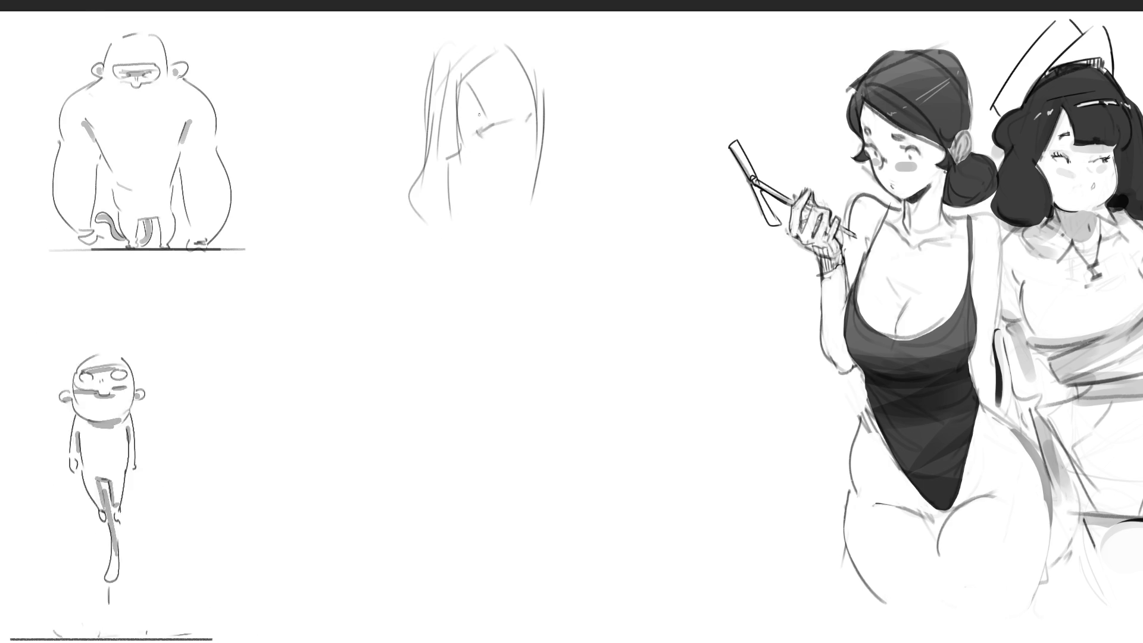
{"action": "left_click_drag", "start_coordinate": [479, 102], "coordinate": [496, 115]}
{"action": "left_click_drag", "start_coordinate": [490, 182], "coordinate": [512, 172]}
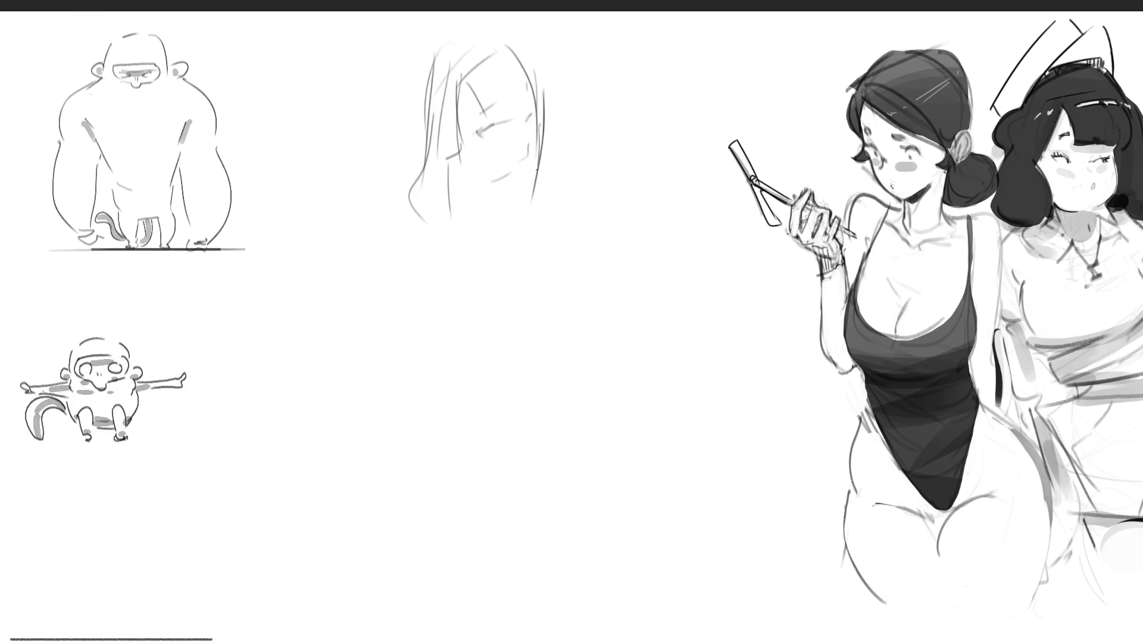
{"action": "left_click_drag", "start_coordinate": [543, 95], "coordinate": [551, 223]}
{"action": "left_click_drag", "start_coordinate": [510, 185], "coordinate": [512, 204]}
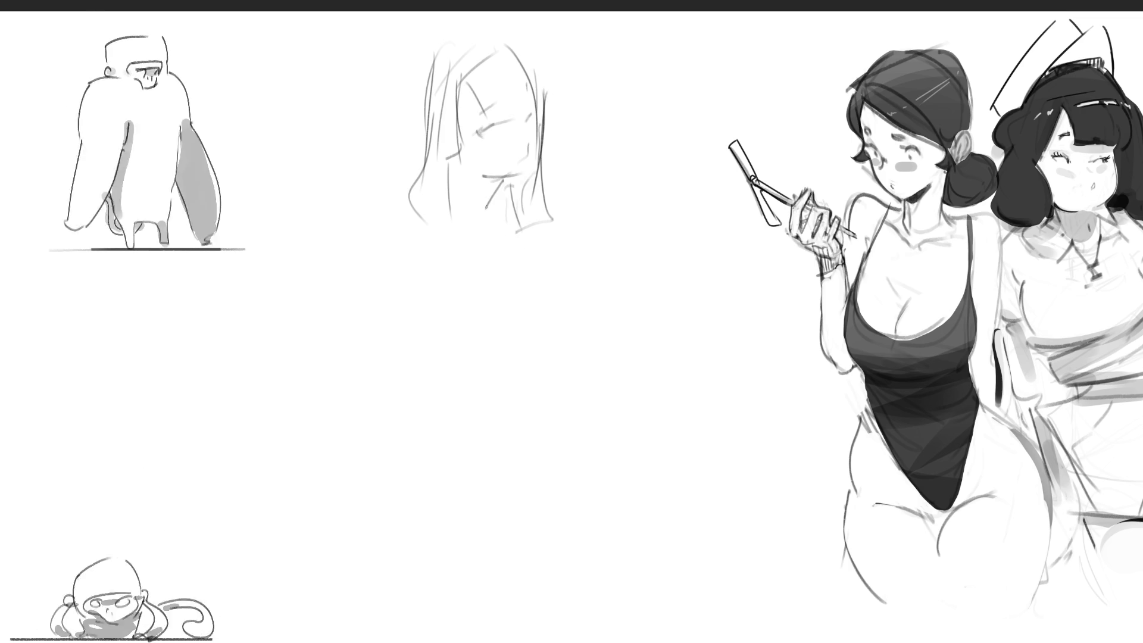
Rough in the neck, the shoulder line and the arm raised above the head.
{"action": "left_click_drag", "start_coordinate": [459, 182], "coordinate": [502, 186]}
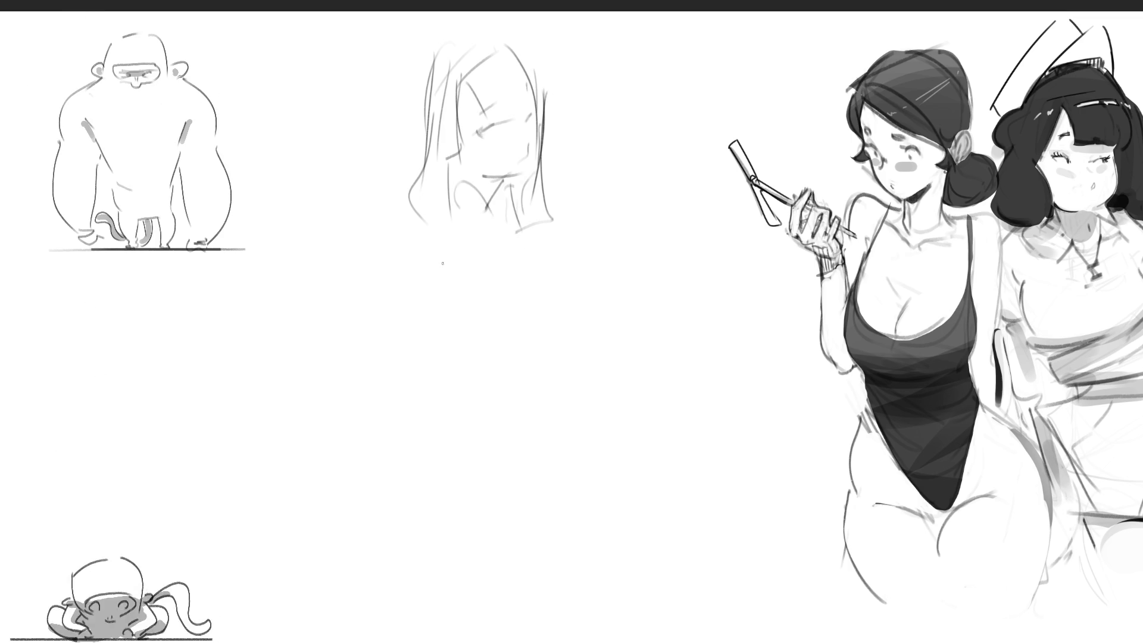
{"action": "mouse_move", "coordinate": [417, 190]}
{"action": "left_mouse_down"}
{"action": "mouse_move", "coordinate": [378, 272]}
{"action": "mouse_move", "coordinate": [493, 203]}
{"action": "left_mouse_up"}
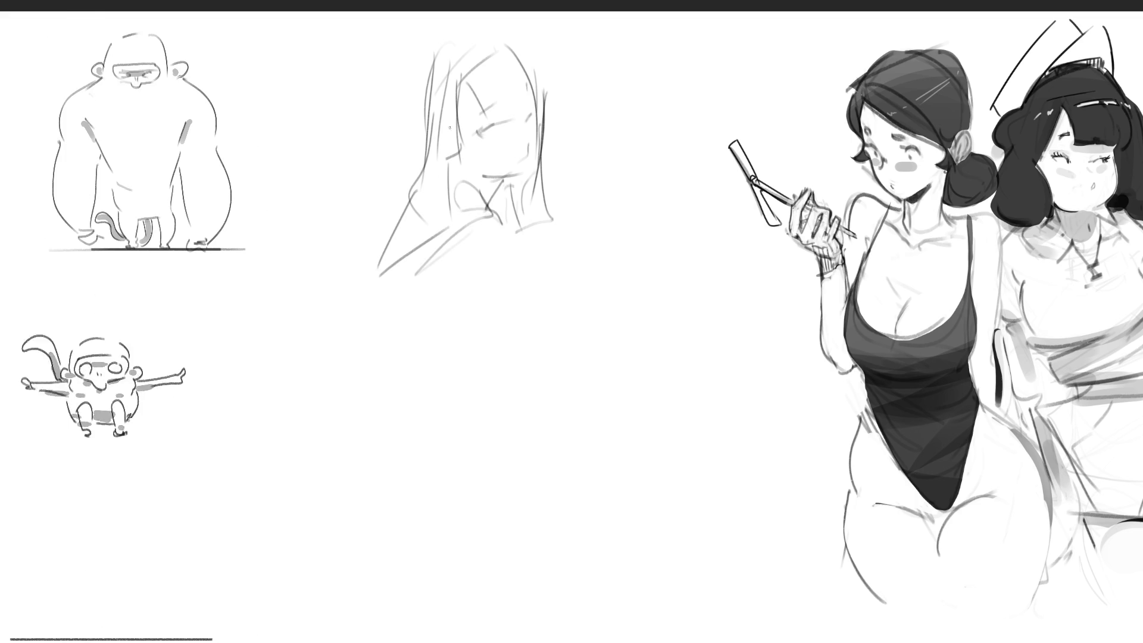
{"action": "left_click_drag", "start_coordinate": [396, 102], "coordinate": [441, 31]}
{"action": "left_click_drag", "start_coordinate": [429, 75], "coordinate": [529, 24]}
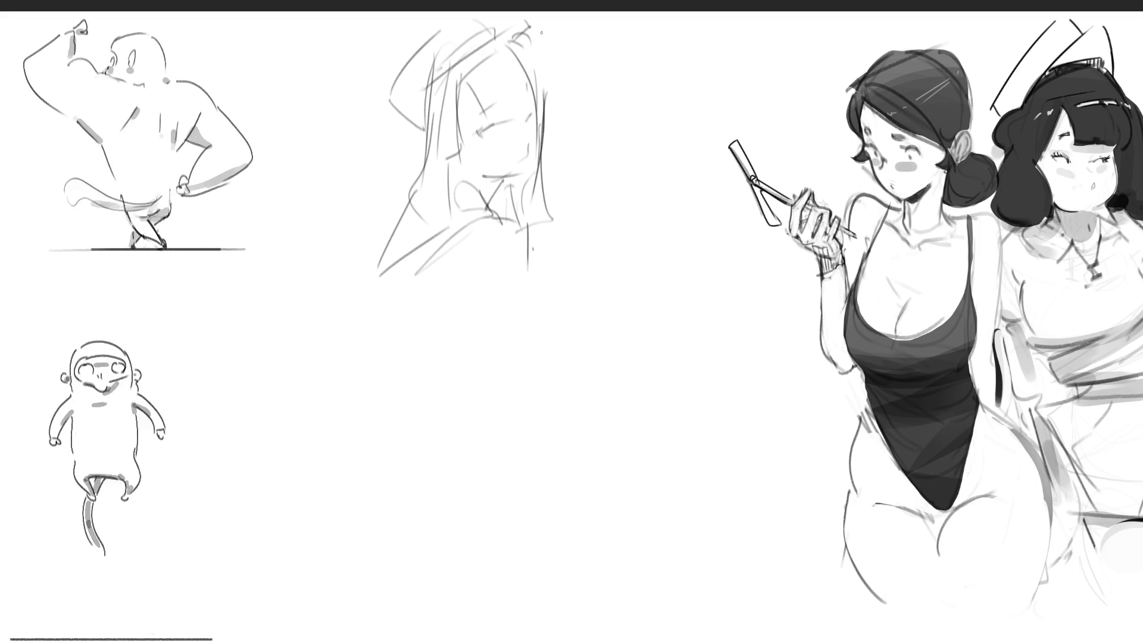
Draw the hand above the head and the forearm bending right, undoing the forearm stroke.
{"action": "mouse_move", "coordinate": [550, 44]}
{"action": "left_mouse_down"}
{"action": "mouse_move", "coordinate": [544, 57]}
{"action": "mouse_move", "coordinate": [582, 146]}
{"action": "left_mouse_up"}
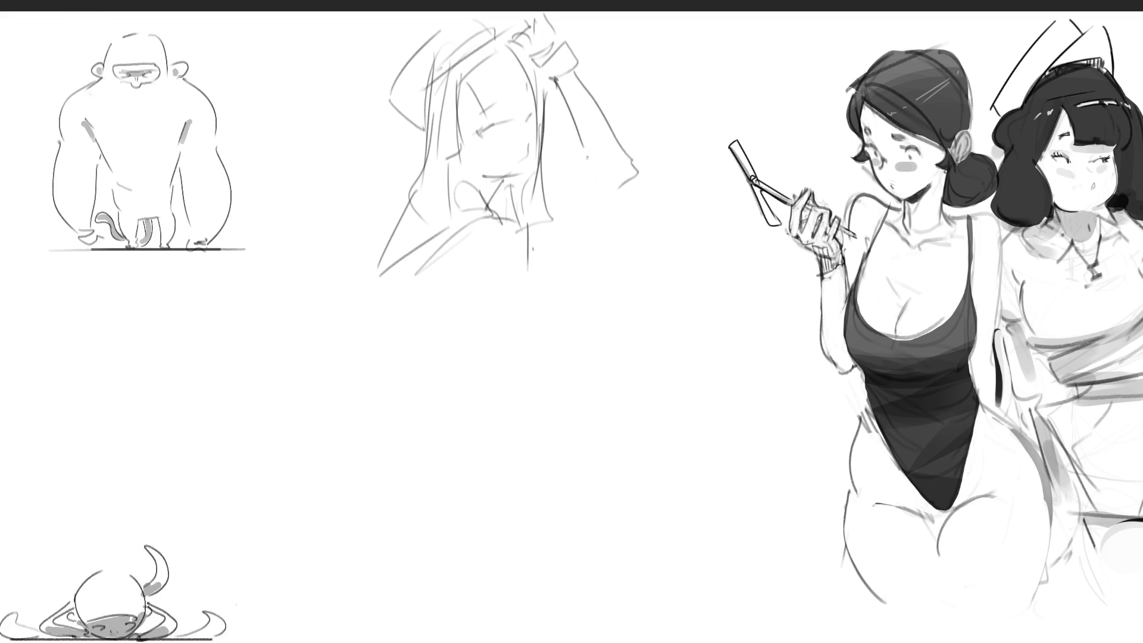
{"action": "left_click_drag", "start_coordinate": [634, 170], "coordinate": [563, 226]}
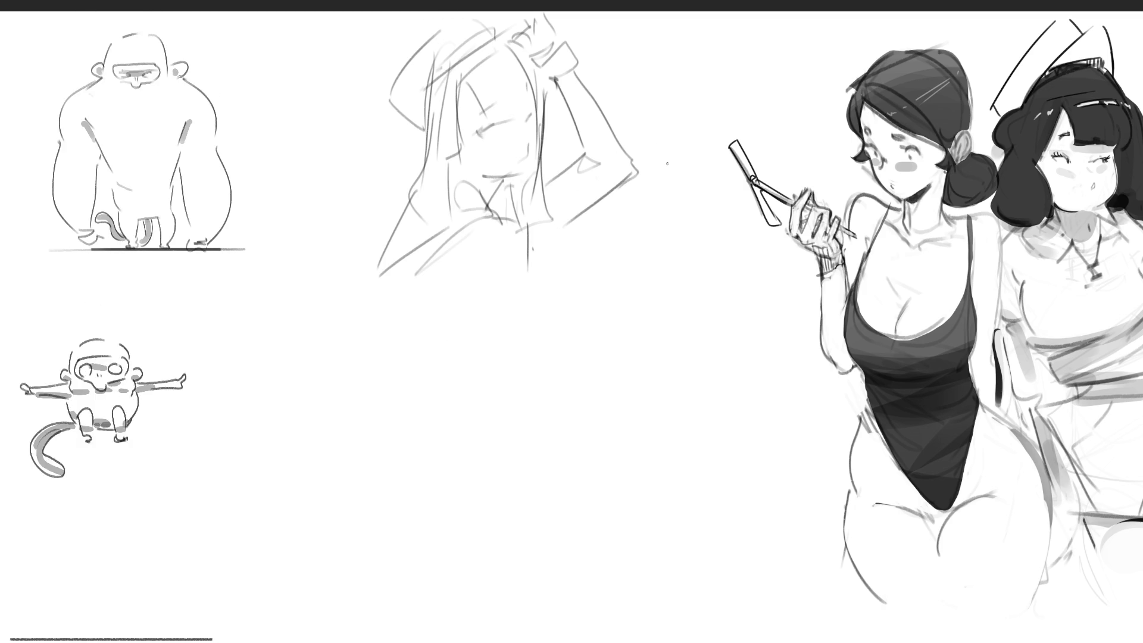
{"action": "key", "text": "ctrl+z"}
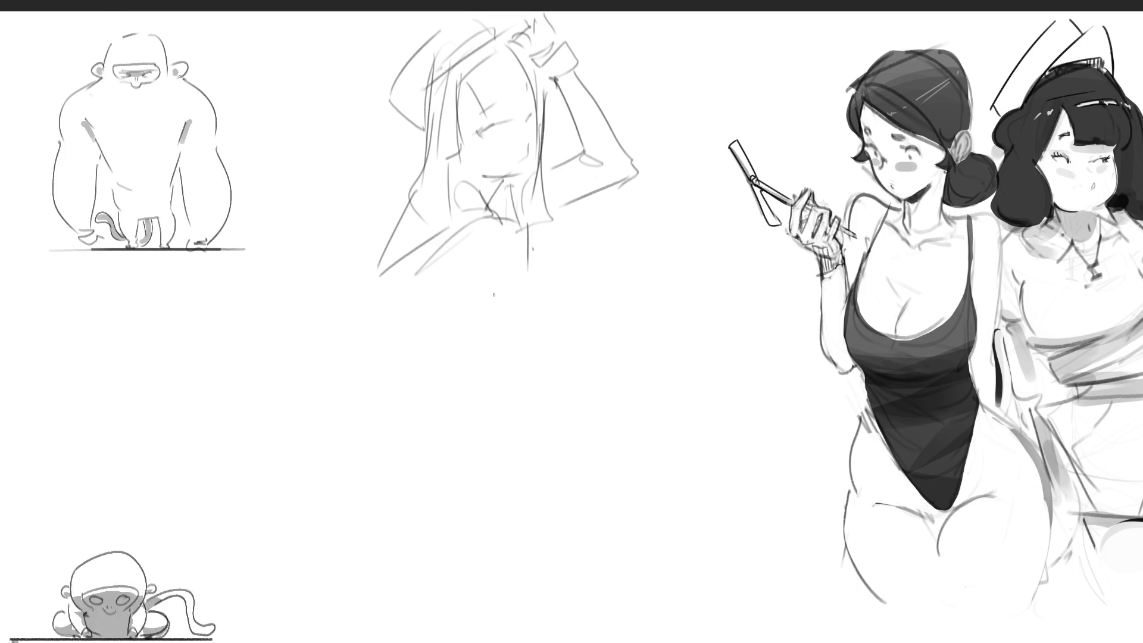
Sketch the hips, shorts hem, two long leg lines and a rough foot with shoe.
{"action": "mouse_move", "coordinate": [415, 278]}
{"action": "left_mouse_down"}
{"action": "mouse_move", "coordinate": [483, 304]}
{"action": "mouse_move", "coordinate": [524, 296]}
{"action": "mouse_move", "coordinate": [528, 324]}
{"action": "mouse_move", "coordinate": [459, 339]}
{"action": "left_mouse_up"}
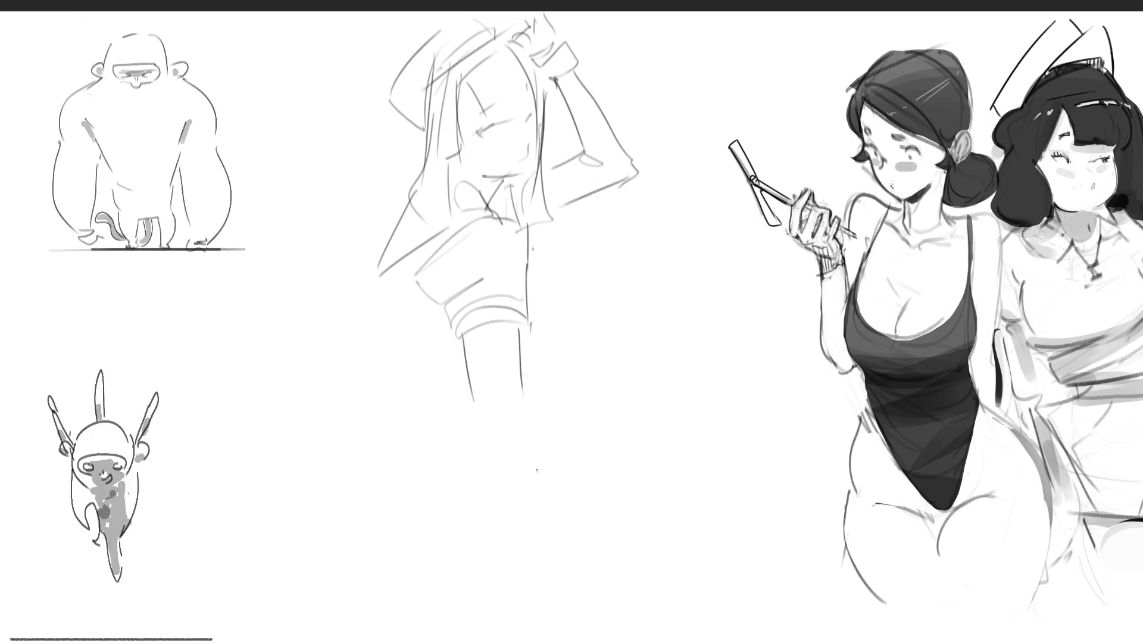
{"action": "mouse_move", "coordinate": [485, 388]}
{"action": "left_mouse_down"}
{"action": "mouse_move", "coordinate": [510, 420]}
{"action": "mouse_move", "coordinate": [498, 438]}
{"action": "left_mouse_up"}
{"action": "left_click_drag", "start_coordinate": [522, 389], "coordinate": [539, 588]}
{"action": "left_click_drag", "start_coordinate": [470, 420], "coordinate": [523, 573]}
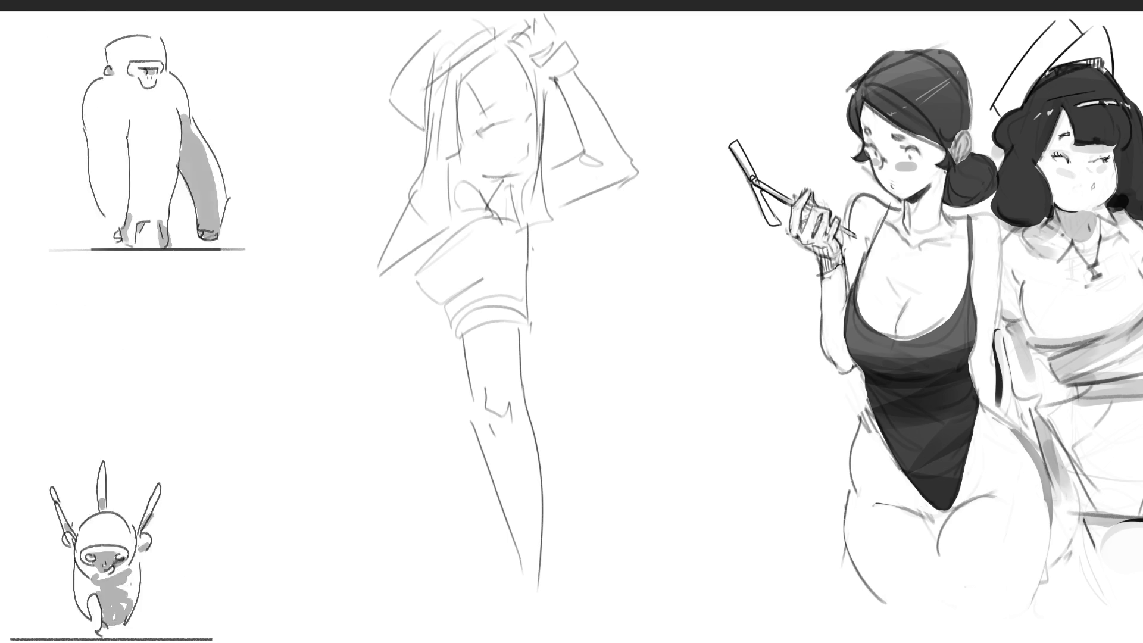
{"action": "mouse_move", "coordinate": [511, 560]}
{"action": "left_mouse_down"}
{"action": "mouse_move", "coordinate": [531, 536]}
{"action": "mouse_move", "coordinate": [522, 605]}
{"action": "mouse_move", "coordinate": [552, 636]}
{"action": "left_mouse_up"}
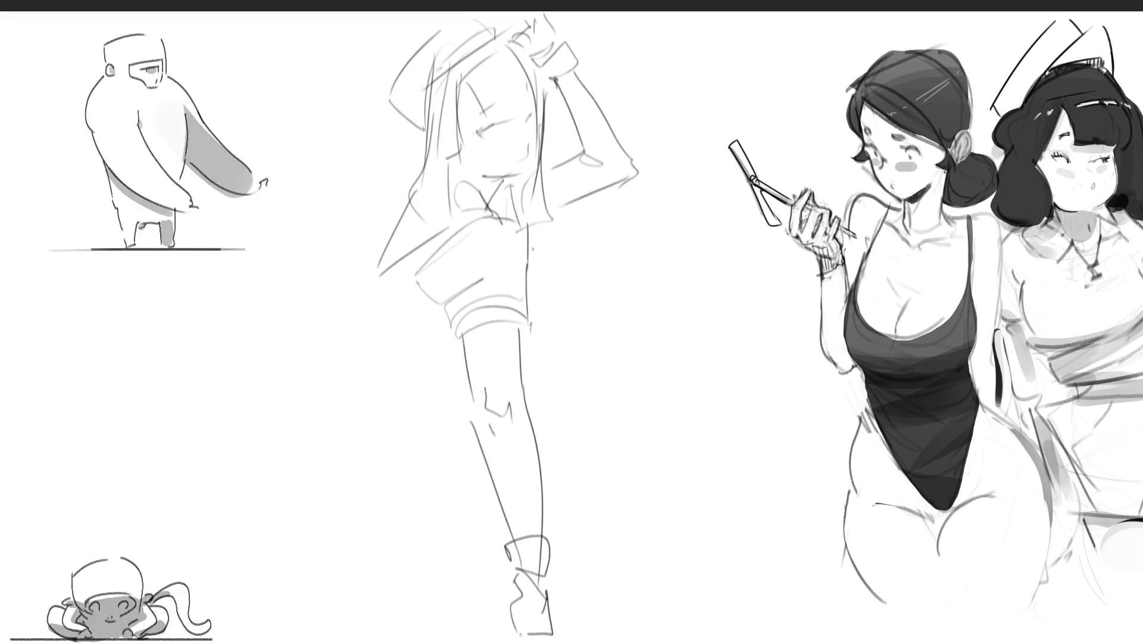
{"action": "left_click_drag", "start_coordinate": [479, 570], "coordinate": [500, 607]}
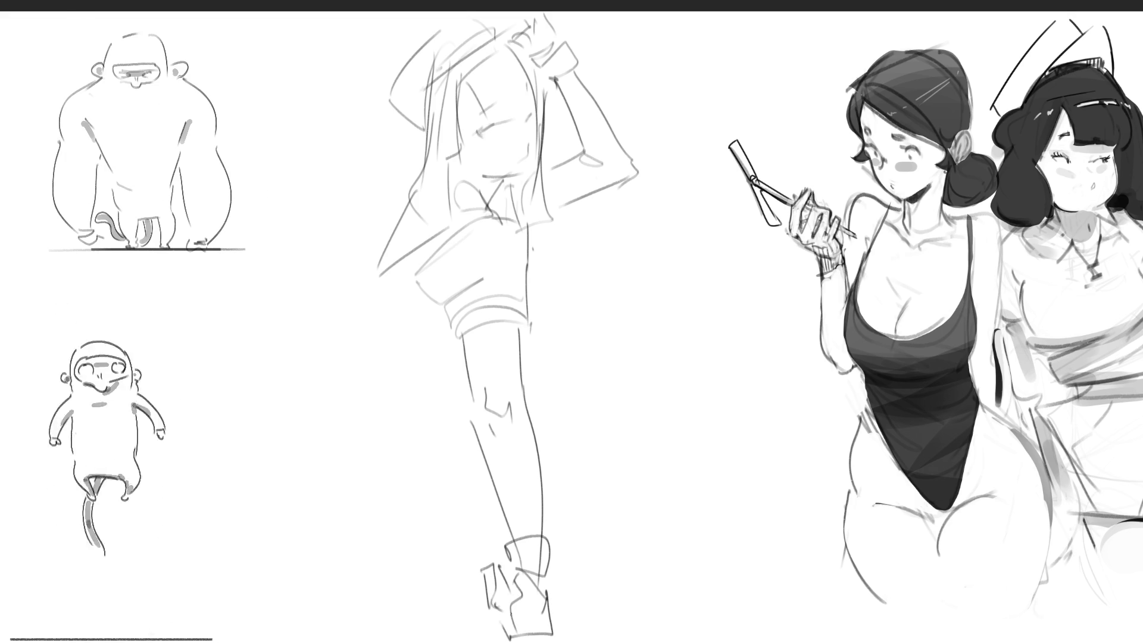